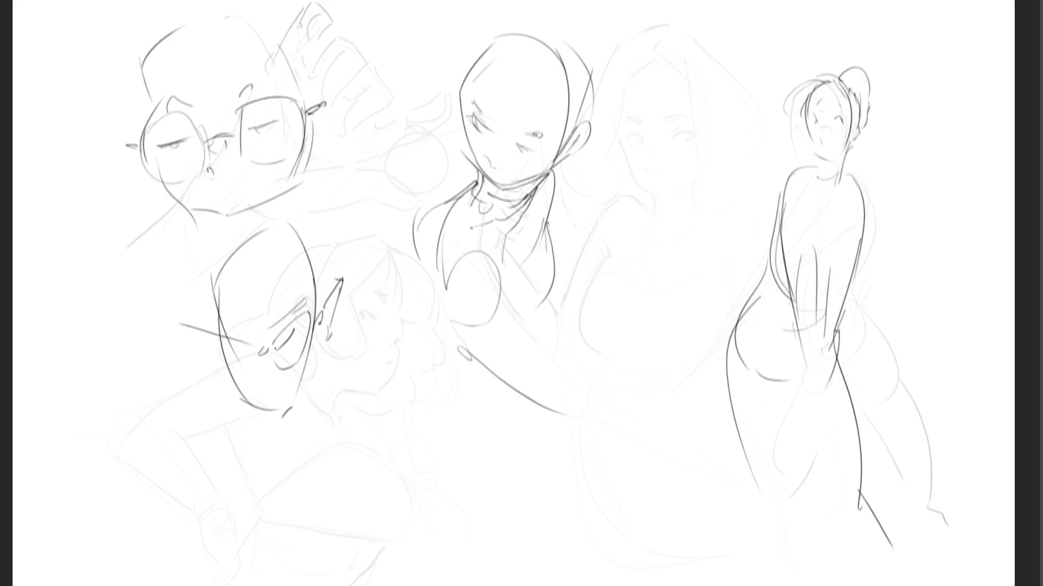
# - Add pencil strokes to the pointed ear and short strokes below it
pyautogui.moveTo(324, 322); pyautogui.dragTo(321, 342)
pyautogui.moveTo(329, 278)
pyautogui.mouseDown()
pyautogui.moveTo(325, 306)
pyautogui.moveTo(335, 291)
pyautogui.mouseUp()
pyautogui.moveTo(324, 334); pyautogui.dragTo(314, 364)
pyautogui.moveTo(322, 357); pyautogui.dragTo(307, 409)
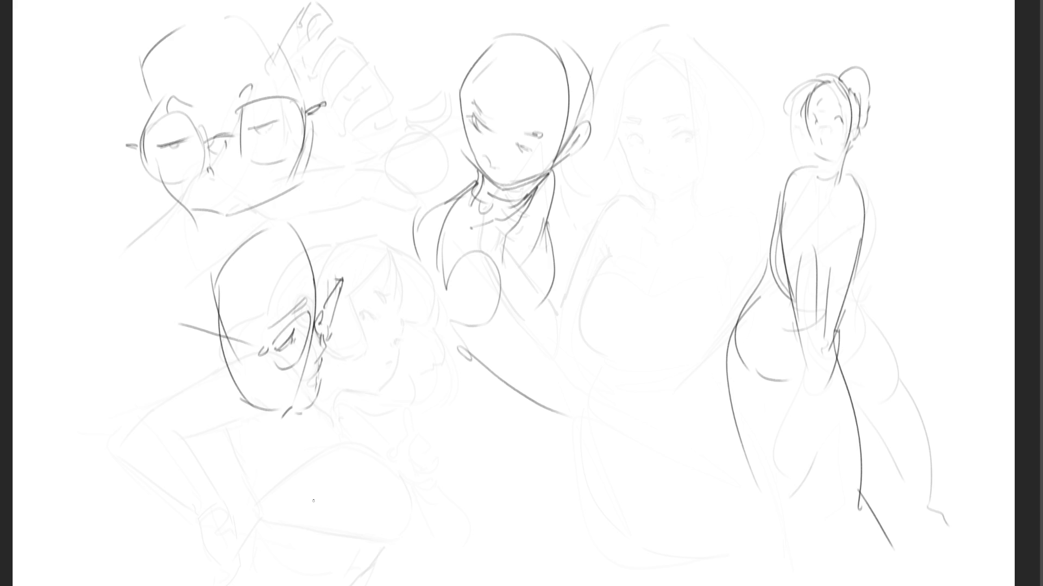
# - Fade the middle figure and remaining sketches' dark lines with the large soft eraser
pyautogui.press('e')
pyautogui.moveTo(570, 22); pyautogui.dragTo(659, 526)
pyautogui.moveTo(566, 418)
pyautogui.mouseDown()
pyautogui.moveTo(239, 87)
pyautogui.moveTo(198, 90)
pyautogui.moveTo(569, 134)
pyautogui.moveTo(780, 503)
pyautogui.moveTo(885, 325)
pyautogui.moveTo(954, 508)
pyautogui.mouseUp()
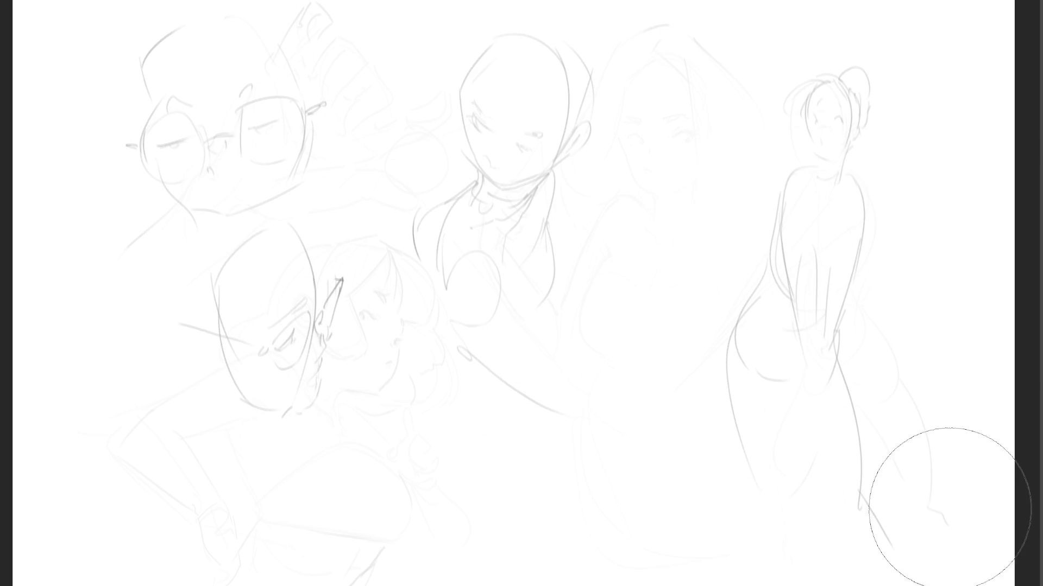
# - Redraw the right figure's head in pencil with hair strands, a face arc and neck lines
pyautogui.press('e')
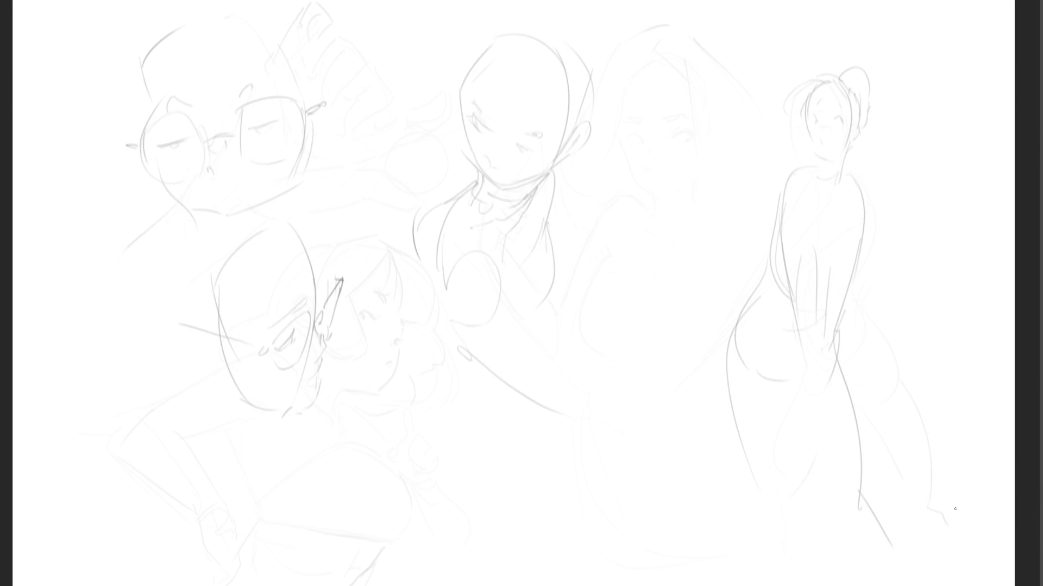
pyautogui.moveTo(796, 80)
pyautogui.mouseDown()
pyautogui.moveTo(823, 81)
pyautogui.moveTo(813, 79)
pyautogui.moveTo(795, 113)
pyautogui.mouseUp()
pyautogui.moveTo(792, 93); pyautogui.dragTo(796, 132)
pyautogui.moveTo(810, 95)
pyautogui.mouseDown()
pyautogui.moveTo(800, 129)
pyautogui.moveTo(844, 94)
pyautogui.moveTo(861, 125)
pyautogui.mouseUp()
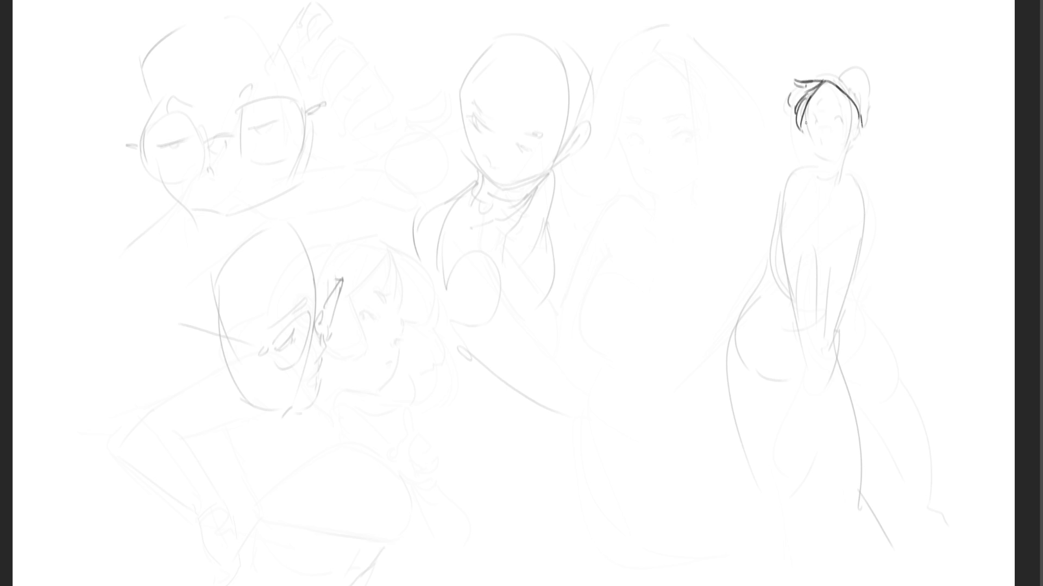
pyautogui.moveTo(803, 123)
pyautogui.mouseDown()
pyautogui.moveTo(848, 113)
pyautogui.moveTo(820, 150)
pyautogui.moveTo(833, 160)
pyautogui.moveTo(827, 171)
pyautogui.mouseUp()
pyautogui.moveTo(851, 136); pyautogui.dragTo(839, 177)
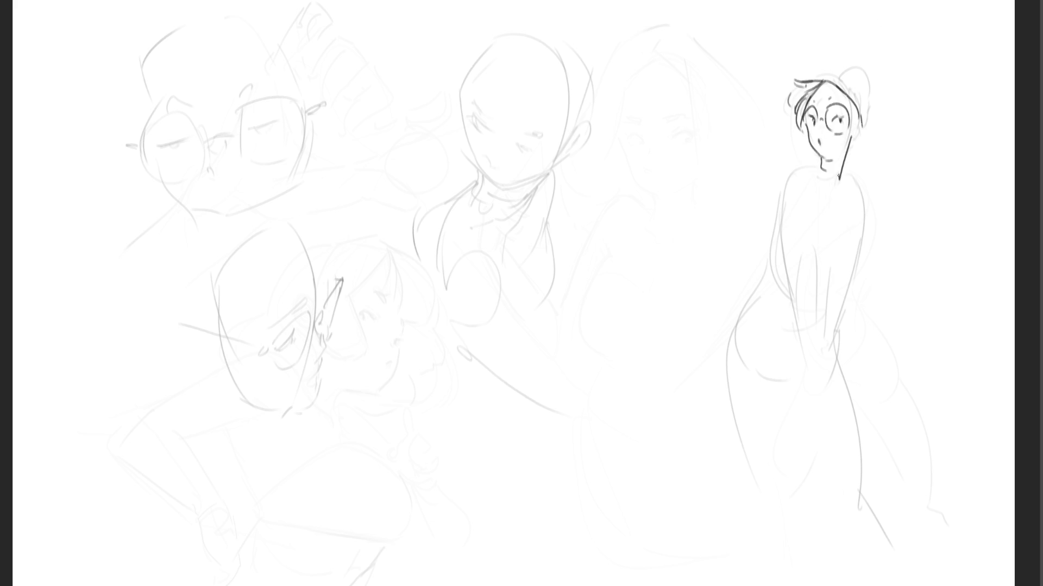
# - Ink the right figure's ear, hair bun, collar with ruffles and left shoulder
pyautogui.moveTo(857, 124)
pyautogui.mouseDown()
pyautogui.moveTo(855, 144)
pyautogui.moveTo(811, 113)
pyautogui.moveTo(815, 125)
pyautogui.mouseUp()
pyautogui.moveTo(824, 80)
pyautogui.mouseDown()
pyautogui.moveTo(854, 99)
pyautogui.moveTo(852, 87)
pyautogui.moveTo(865, 123)
pyautogui.moveTo(861, 65)
pyautogui.moveTo(866, 121)
pyautogui.mouseUp()
pyautogui.moveTo(813, 156)
pyautogui.mouseDown()
pyautogui.moveTo(827, 190)
pyautogui.moveTo(842, 197)
pyautogui.moveTo(838, 220)
pyautogui.moveTo(793, 171)
pyautogui.moveTo(782, 193)
pyautogui.mouseUp()
pyautogui.moveTo(790, 175); pyautogui.dragTo(823, 205)
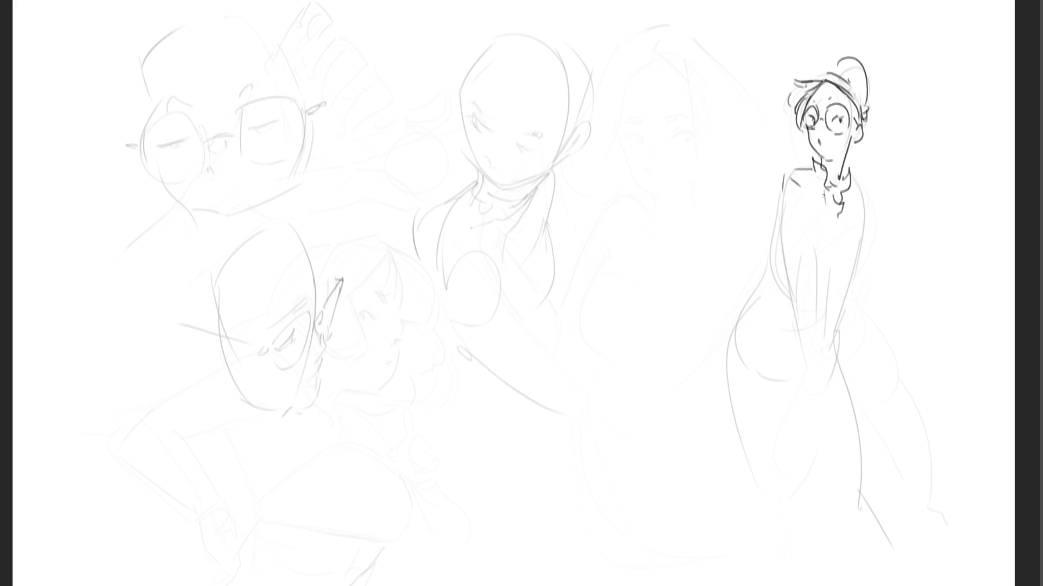
# - Draw the figure's arms, torso, right side and waist
pyautogui.moveTo(779, 175); pyautogui.dragTo(779, 245)
pyautogui.moveTo(781, 251)
pyautogui.mouseDown()
pyautogui.moveTo(797, 227)
pyautogui.moveTo(817, 241)
pyautogui.mouseUp()
pyautogui.moveTo(816, 197); pyautogui.dragTo(822, 243)
pyautogui.moveTo(819, 249); pyautogui.dragTo(828, 253)
pyautogui.moveTo(865, 185); pyautogui.dragTo(873, 194)
pyautogui.moveTo(857, 179)
pyautogui.mouseDown()
pyautogui.moveTo(875, 209)
pyautogui.moveTo(871, 251)
pyautogui.moveTo(884, 265)
pyautogui.mouseUp()
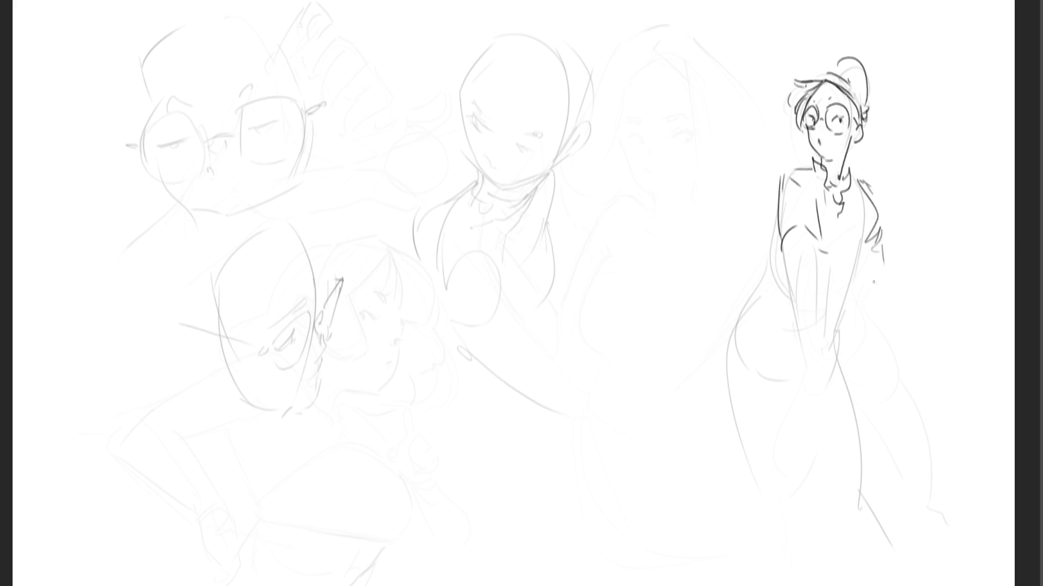
pyautogui.moveTo(842, 216)
pyautogui.mouseDown()
pyautogui.moveTo(836, 296)
pyautogui.moveTo(851, 288)
pyautogui.moveTo(840, 287)
pyautogui.mouseUp()
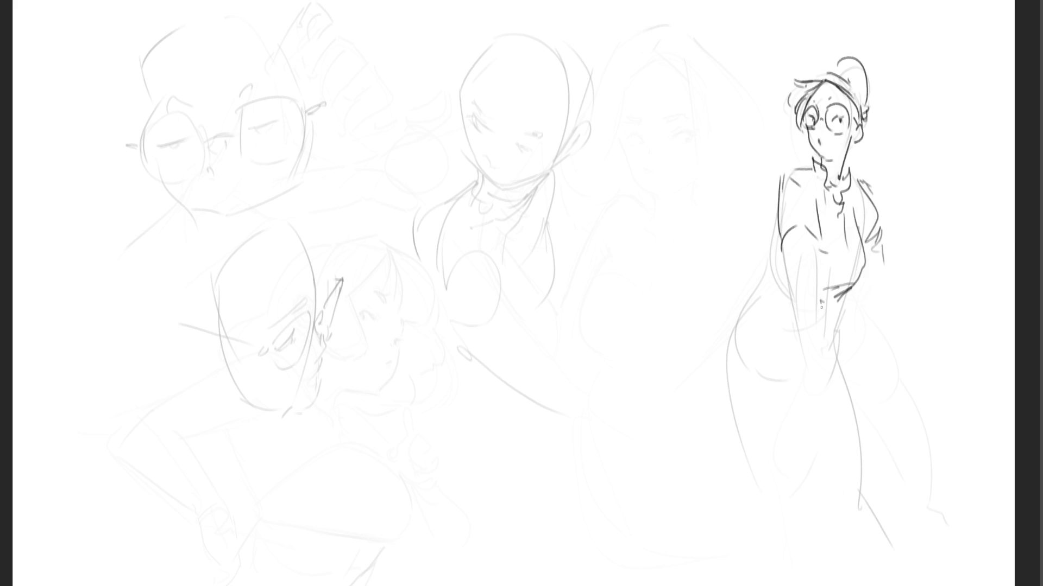
pyautogui.moveTo(775, 237)
pyautogui.mouseDown()
pyautogui.moveTo(788, 283)
pyautogui.moveTo(762, 291)
pyautogui.moveTo(821, 313)
pyautogui.mouseUp()
# - Outline the hips and both legs, adding curves to the arm and torso
pyautogui.moveTo(759, 281)
pyautogui.mouseDown()
pyautogui.moveTo(724, 360)
pyautogui.moveTo(736, 370)
pyautogui.mouseUp()
pyautogui.moveTo(717, 373)
pyautogui.mouseDown()
pyautogui.moveTo(767, 498)
pyautogui.moveTo(801, 504)
pyautogui.mouseUp()
pyautogui.moveTo(749, 372); pyautogui.dragTo(791, 381)
pyautogui.moveTo(841, 307)
pyautogui.mouseDown()
pyautogui.moveTo(836, 339)
pyautogui.moveTo(887, 575)
pyautogui.mouseUp()
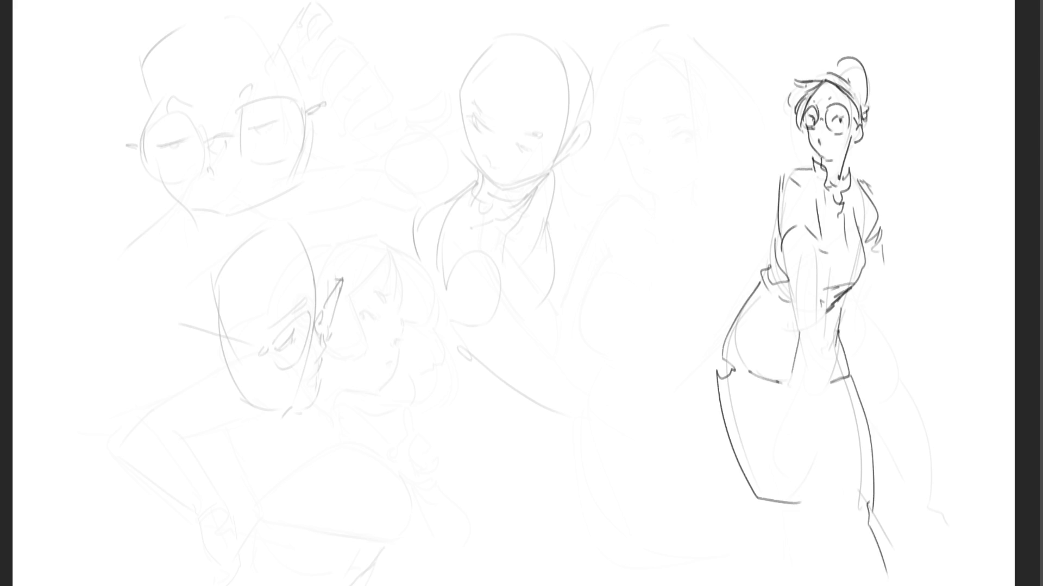
pyautogui.moveTo(787, 243)
pyautogui.mouseDown()
pyautogui.moveTo(780, 251)
pyautogui.moveTo(814, 287)
pyautogui.moveTo(789, 280)
pyautogui.moveTo(799, 347)
pyautogui.mouseUp()
pyautogui.moveTo(809, 261)
pyautogui.mouseDown()
pyautogui.moveTo(816, 287)
pyautogui.moveTo(803, 366)
pyautogui.mouseUp()
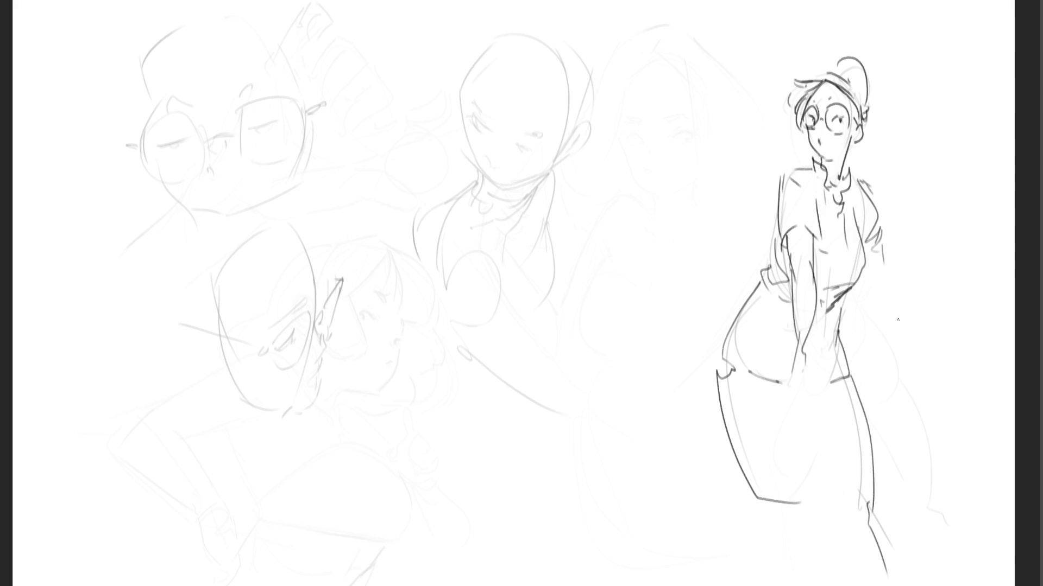
# - Draw the hand with fingers gripping a long diagonal sword, plus a bent forearm
pyautogui.moveTo(805, 354); pyautogui.dragTo(817, 389)
pyautogui.moveTo(818, 362)
pyautogui.mouseDown()
pyautogui.moveTo(939, 294)
pyautogui.moveTo(816, 378)
pyautogui.mouseUp()
pyautogui.moveTo(817, 377); pyautogui.dragTo(940, 297)
pyautogui.moveTo(883, 260)
pyautogui.mouseDown()
pyautogui.moveTo(868, 274)
pyautogui.moveTo(885, 291)
pyautogui.moveTo(911, 272)
pyautogui.moveTo(939, 292)
pyautogui.mouseUp()
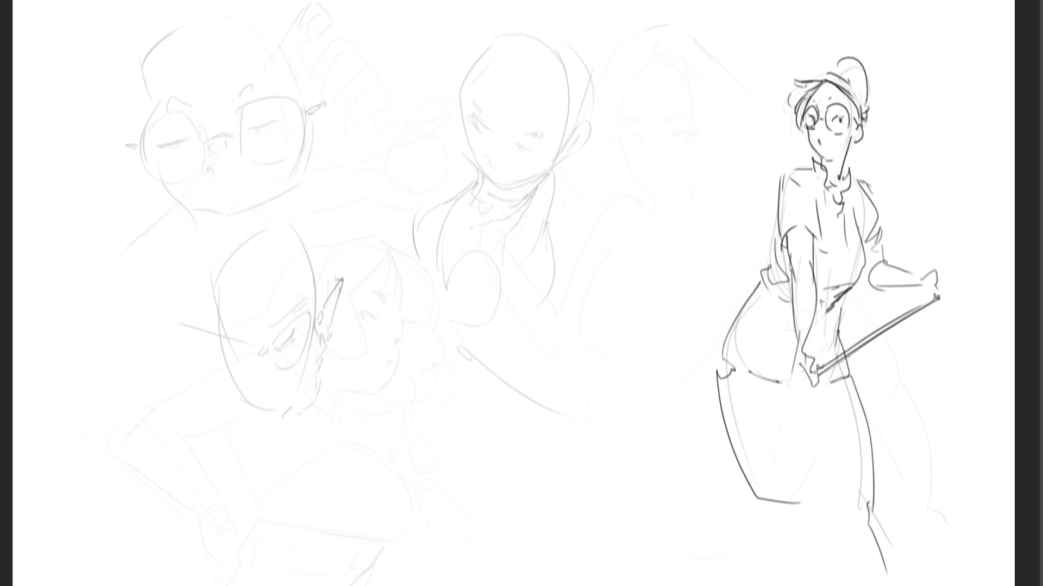
# - Double the skirt's left edge and waist lines, erase the faint sketches lighter, begin a middle head
pyautogui.moveTo(763, 294)
pyautogui.mouseDown()
pyautogui.moveTo(727, 353)
pyautogui.moveTo(766, 491)
pyautogui.mouseUp()
pyautogui.moveTo(780, 392); pyautogui.dragTo(810, 385)
pyautogui.moveTo(791, 392); pyautogui.dragTo(816, 485)
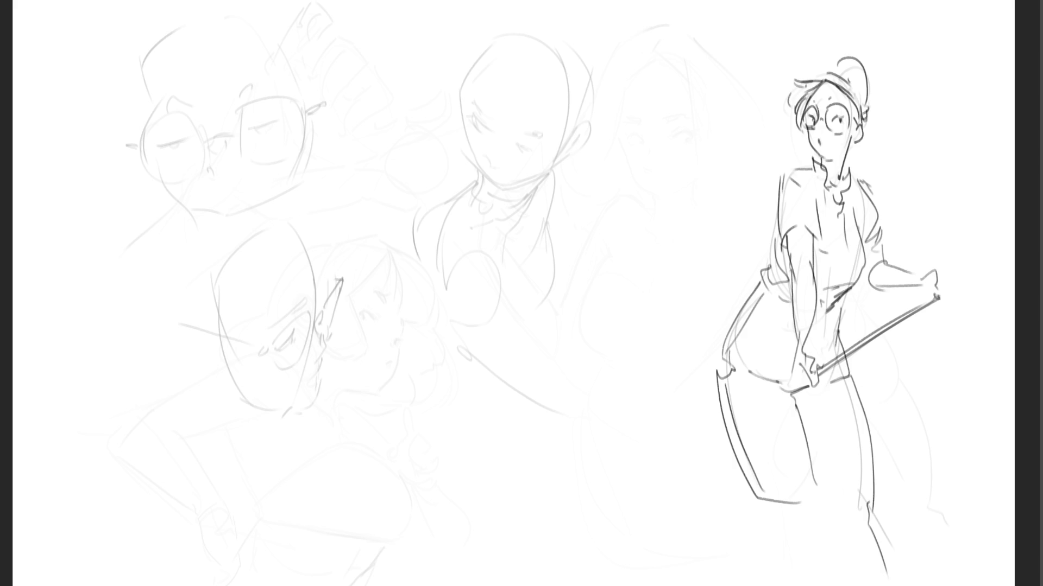
pyautogui.moveTo(248, 114)
pyautogui.mouseDown()
pyautogui.moveTo(225, 94)
pyautogui.moveTo(260, 412)
pyautogui.moveTo(512, 214)
pyautogui.moveTo(535, 143)
pyautogui.mouseUp()
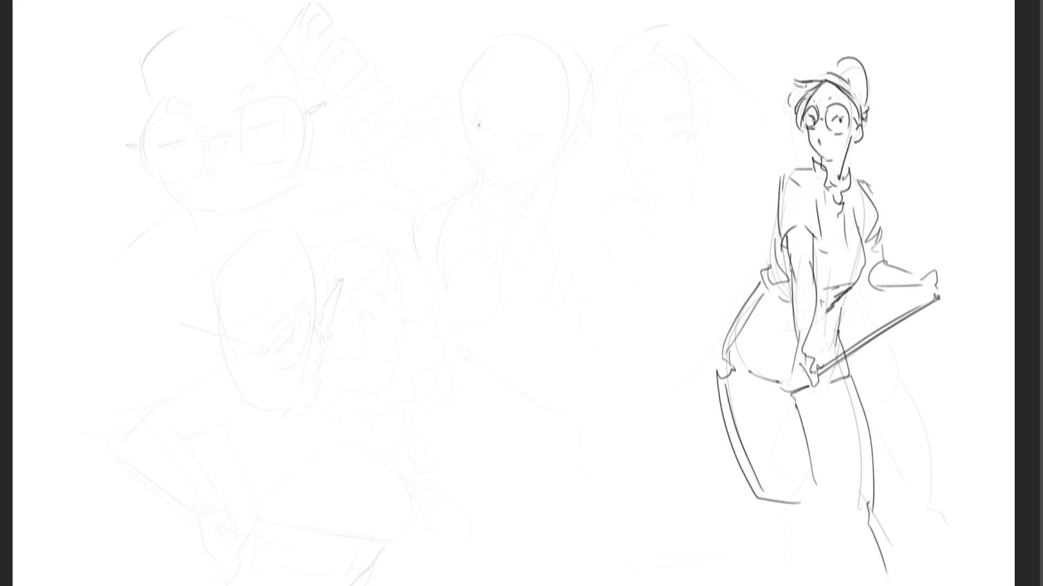
pyautogui.moveTo(472, 51); pyautogui.dragTo(463, 104)
# - Draw the middle head's bobbed hair, bangs, face profile, cheek, jaw and neck lines
pyautogui.moveTo(471, 48)
pyautogui.mouseDown()
pyautogui.moveTo(462, 103)
pyautogui.moveTo(489, 122)
pyautogui.mouseUp()
pyautogui.moveTo(498, 109); pyautogui.dragTo(539, 133)
pyautogui.moveTo(578, 91); pyautogui.dragTo(559, 144)
pyautogui.moveTo(458, 57)
pyautogui.mouseDown()
pyautogui.moveTo(512, 21)
pyautogui.moveTo(570, 112)
pyautogui.mouseUp()
pyautogui.moveTo(574, 44)
pyautogui.mouseDown()
pyautogui.moveTo(576, 147)
pyautogui.moveTo(553, 173)
pyautogui.moveTo(570, 203)
pyautogui.mouseUp()
pyautogui.moveTo(591, 1); pyautogui.dragTo(638, 90)
pyautogui.moveTo(601, 22); pyautogui.dragTo(618, 173)
pyautogui.moveTo(652, 106); pyautogui.dragTo(637, 198)
pyautogui.moveTo(609, 205); pyautogui.dragTo(576, 233)
pyautogui.moveTo(450, 68)
pyautogui.mouseDown()
pyautogui.moveTo(447, 100)
pyautogui.moveTo(476, 171)
pyautogui.mouseUp()
pyautogui.moveTo(456, 41)
pyautogui.mouseDown()
pyautogui.moveTo(451, 169)
pyautogui.moveTo(477, 196)
pyautogui.mouseUp()
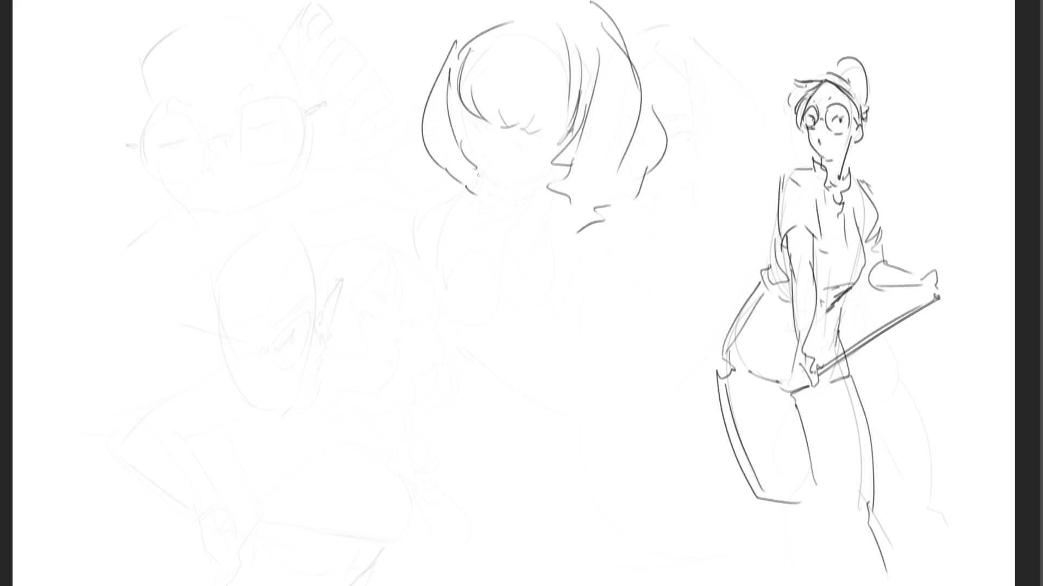
# - Draw the eyes on the middle face, undoing a bad stroke at the left eye
pyautogui.moveTo(476, 119); pyautogui.dragTo(544, 138)
pyautogui.moveTo(473, 130)
pyautogui.mouseDown()
pyautogui.moveTo(484, 128)
pyautogui.moveTo(489, 150)
pyautogui.moveTo(476, 132)
pyautogui.moveTo(491, 152)
pyautogui.moveTo(549, 159)
pyautogui.moveTo(474, 169)
pyautogui.moveTo(500, 168)
pyautogui.mouseUp()
pyautogui.hotkey('ctrl', 'z')
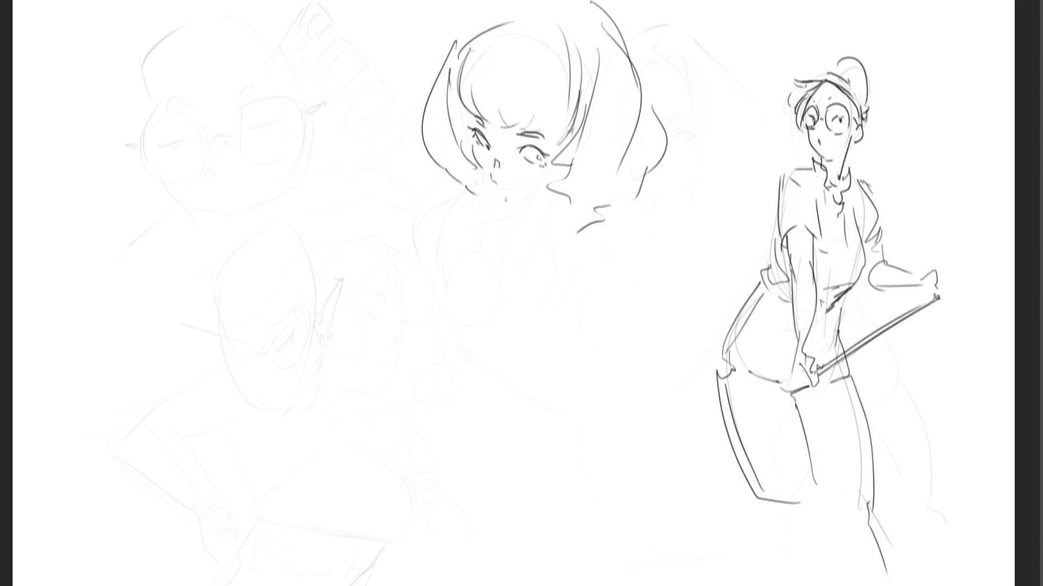
# - Draw the girl's mouth, undo the chin stroke, and strengthen the hair outline
pyautogui.moveTo(500, 181)
pyautogui.mouseDown()
pyautogui.moveTo(511, 184)
pyautogui.moveTo(483, 175)
pyautogui.moveTo(506, 199)
pyautogui.moveTo(550, 191)
pyautogui.mouseUp()
pyautogui.hotkey('ctrl', 'z')
pyautogui.moveTo(477, 41)
pyautogui.mouseDown()
pyautogui.moveTo(541, 43)
pyautogui.moveTo(568, 81)
pyautogui.moveTo(507, 4)
pyautogui.mouseUp()
pyautogui.moveTo(555, 31); pyautogui.dragTo(583, 88)
pyautogui.moveTo(595, 3); pyautogui.dragTo(628, 81)
pyautogui.moveTo(624, 35); pyautogui.dragTo(651, 111)
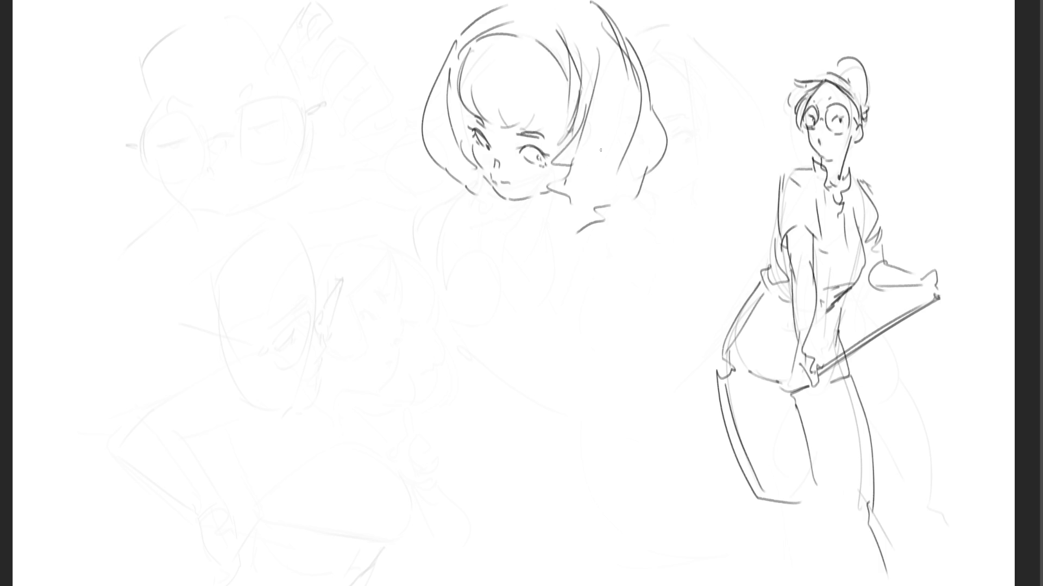
# - Refine the hair edges with hatching, the bangs, brow, jaw and chin, and darken the pupil
pyautogui.moveTo(462, 93); pyautogui.dragTo(475, 167)
pyautogui.moveTo(463, 129); pyautogui.dragTo(479, 175)
pyautogui.moveTo(466, 108); pyautogui.dragTo(481, 149)
pyautogui.moveTo(570, 117)
pyautogui.mouseDown()
pyautogui.moveTo(566, 178)
pyautogui.moveTo(540, 160)
pyautogui.mouseUp()
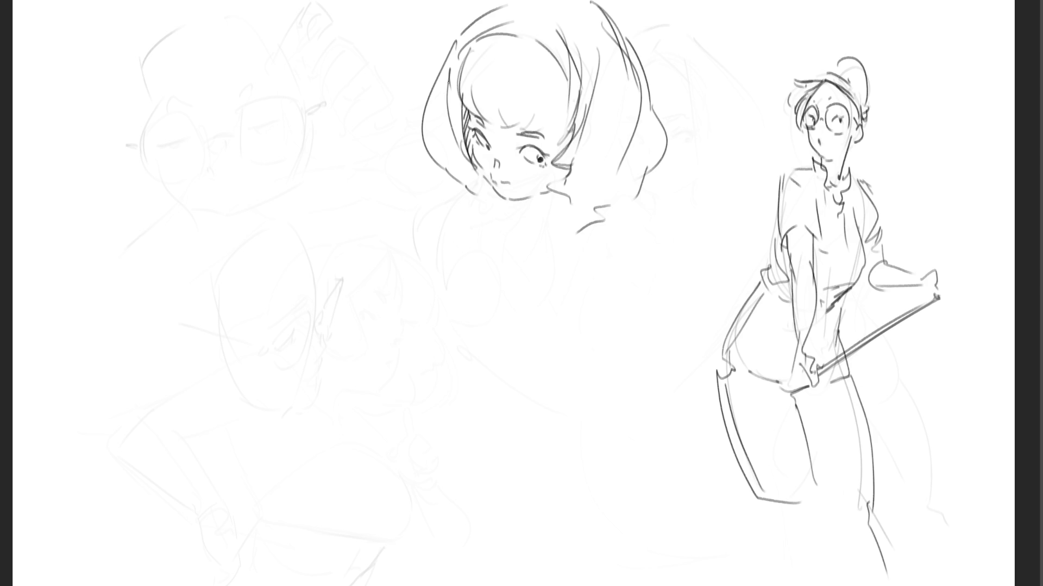
pyautogui.moveTo(469, 94)
pyautogui.mouseDown()
pyautogui.moveTo(499, 128)
pyautogui.moveTo(550, 131)
pyautogui.mouseUp()
pyautogui.moveTo(445, 165)
pyautogui.mouseDown()
pyautogui.moveTo(489, 195)
pyautogui.moveTo(493, 175)
pyautogui.moveTo(574, 205)
pyautogui.mouseUp()
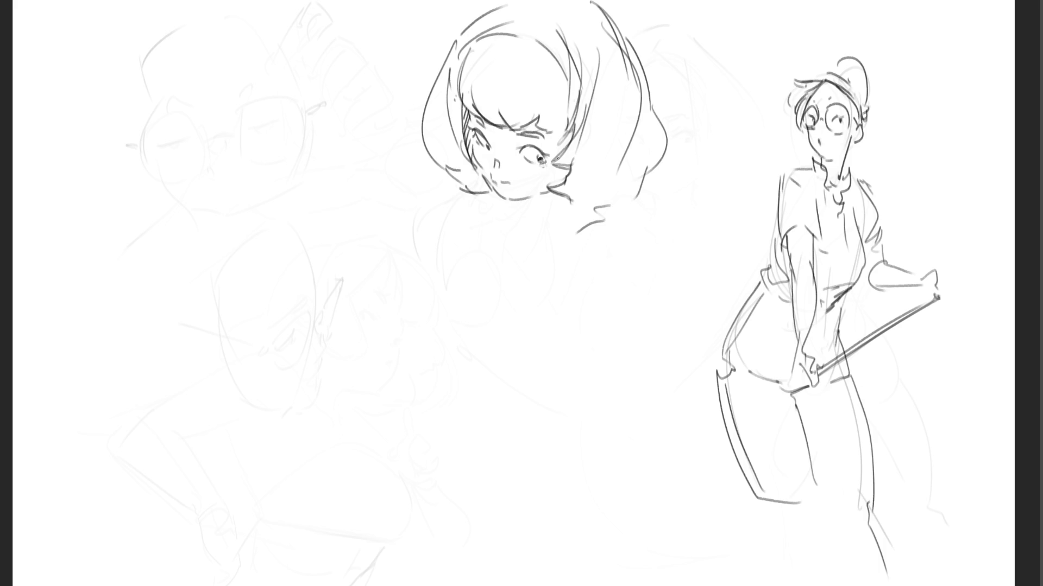
pyautogui.moveTo(540, 160); pyautogui.dragTo(543, 157)
# - Draw the neck and collar lines below the chin, undoing a stray hair stroke
pyautogui.moveTo(525, 202)
pyautogui.mouseDown()
pyautogui.moveTo(559, 194)
pyautogui.moveTo(539, 236)
pyautogui.moveTo(547, 244)
pyautogui.moveTo(570, 220)
pyautogui.mouseUp()
pyautogui.moveTo(522, 199); pyautogui.dragTo(521, 228)
pyautogui.moveTo(494, 196)
pyautogui.mouseDown()
pyautogui.moveTo(544, 252)
pyautogui.moveTo(570, 230)
pyautogui.moveTo(581, 235)
pyautogui.mouseUp()
pyautogui.moveTo(608, 203); pyautogui.dragTo(591, 239)
pyautogui.moveTo(481, 196)
pyautogui.mouseDown()
pyautogui.moveTo(470, 222)
pyautogui.moveTo(477, 254)
pyautogui.moveTo(467, 199)
pyautogui.moveTo(438, 247)
pyautogui.moveTo(465, 255)
pyautogui.mouseUp()
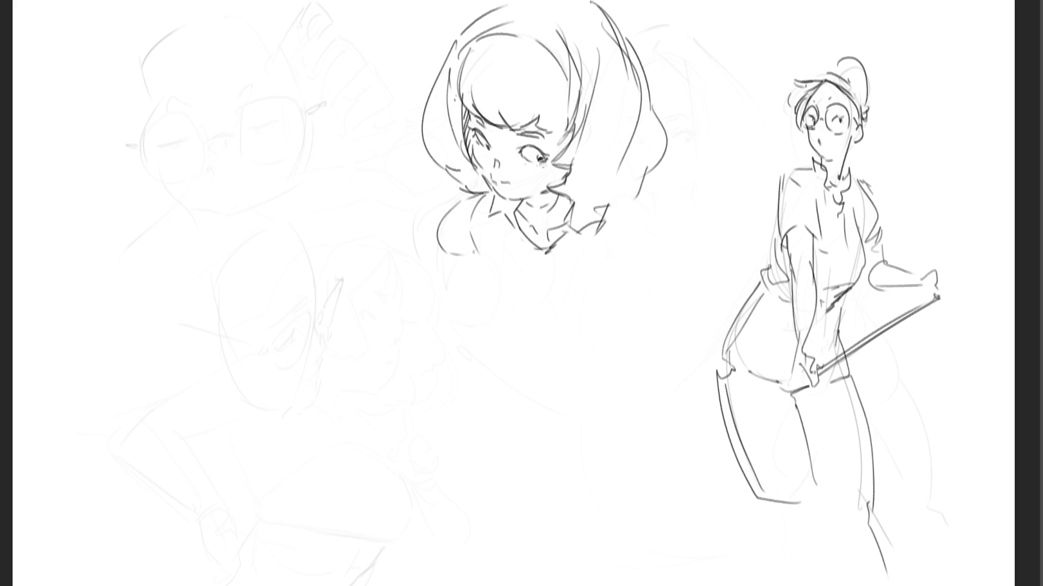
pyautogui.hotkey('ctrl', 'z')
# - Draw the shoulder line right of the collar and darken the collar V, undoing stray strokes
pyautogui.moveTo(624, 219); pyautogui.dragTo(582, 274)
pyautogui.moveTo(651, 238); pyautogui.dragTo(639, 284)
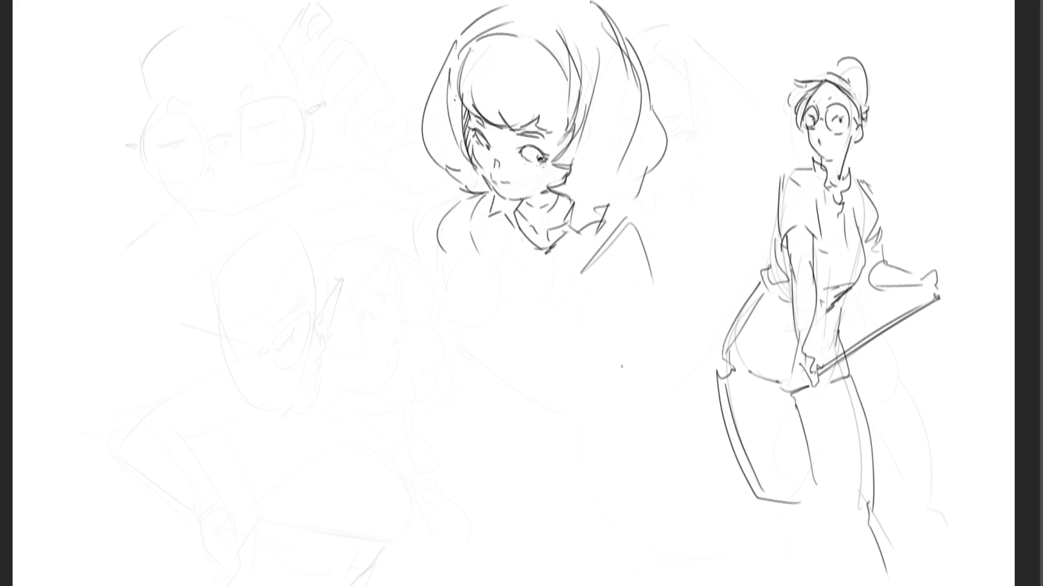
pyautogui.hotkey('ctrl', 'z')
pyautogui.hotkey('ctrl', 'z')
pyautogui.moveTo(633, 206)
pyautogui.mouseDown()
pyautogui.moveTo(629, 284)
pyautogui.moveTo(676, 282)
pyautogui.mouseUp()
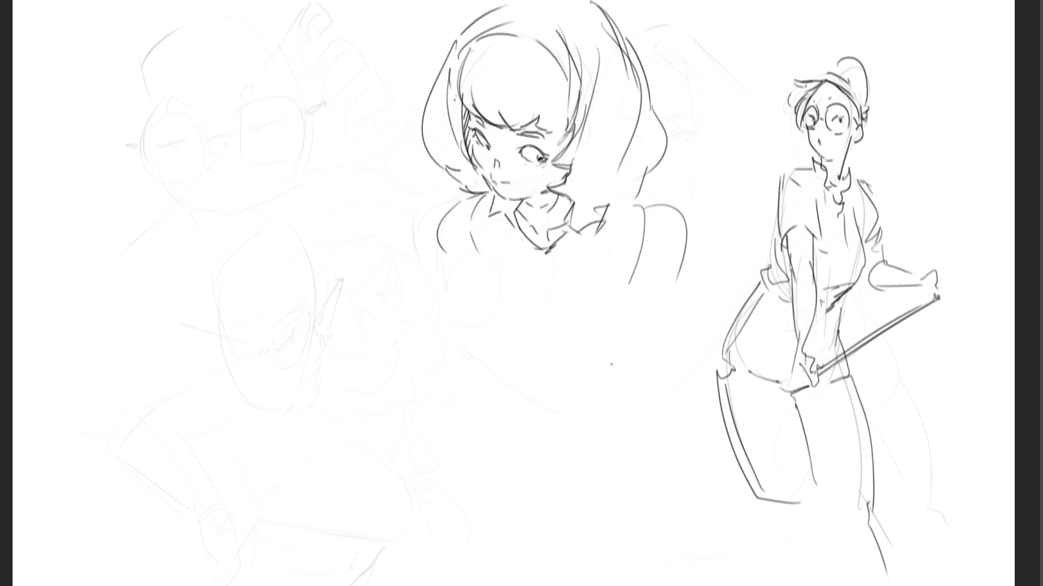
pyautogui.hotkey('ctrl', 'z')
pyautogui.hotkey('ctrl', 'z')
pyautogui.moveTo(650, 185)
pyautogui.mouseDown()
pyautogui.moveTo(658, 247)
pyautogui.moveTo(704, 255)
pyautogui.mouseUp()
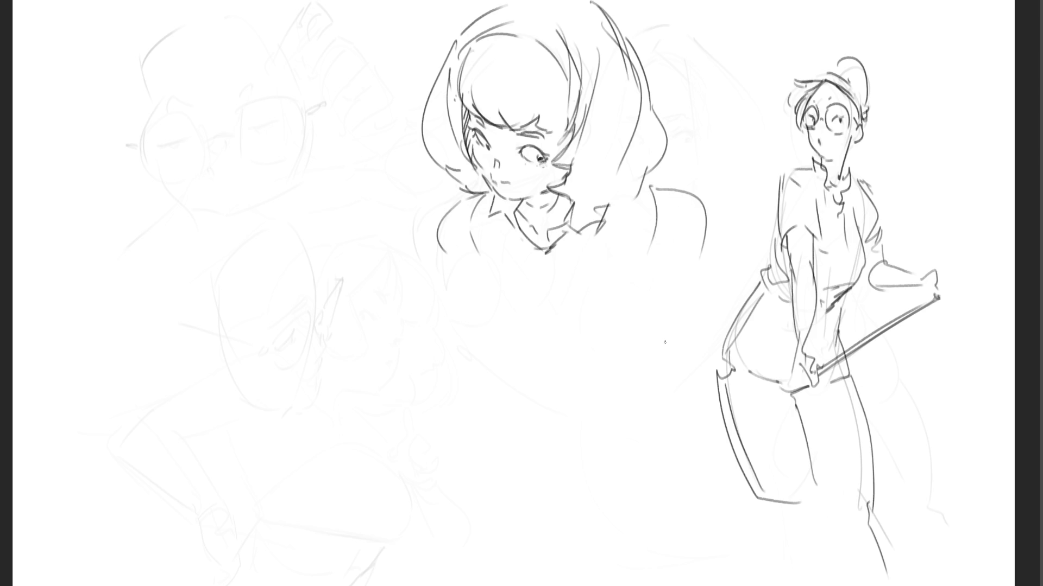
pyautogui.moveTo(519, 227); pyautogui.dragTo(545, 265)
pyautogui.moveTo(553, 265)
pyautogui.mouseDown()
pyautogui.moveTo(549, 278)
pyautogui.moveTo(503, 283)
pyautogui.mouseUp()
# - Add hair strands on the girl's right side and undo a curved stroke below the collar
pyautogui.moveTo(611, 11)
pyautogui.mouseDown()
pyautogui.moveTo(653, 111)
pyautogui.moveTo(656, 168)
pyautogui.mouseUp()
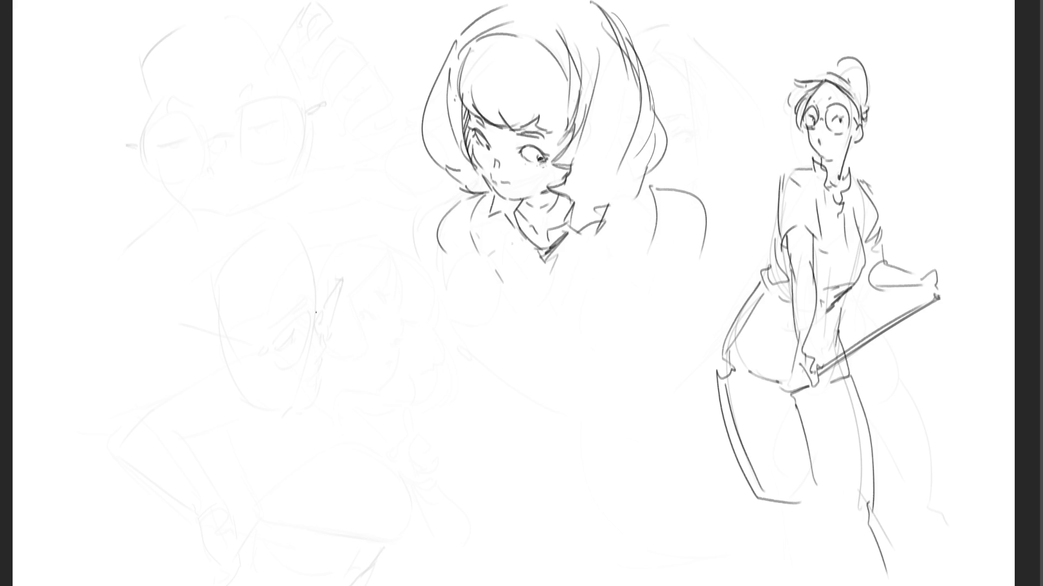
pyautogui.moveTo(485, 263)
pyautogui.mouseDown()
pyautogui.moveTo(484, 304)
pyautogui.moveTo(517, 325)
pyautogui.mouseUp()
pyautogui.hotkey('ctrl', 'z')
# - Sketch the collar details, torso side, chest arc and bowl-shaped lower torso
pyautogui.moveTo(525, 272)
pyautogui.mouseDown()
pyautogui.moveTo(549, 254)
pyautogui.moveTo(568, 260)
pyautogui.moveTo(559, 287)
pyautogui.moveTo(546, 256)
pyautogui.moveTo(573, 240)
pyautogui.mouseUp()
pyautogui.moveTo(515, 225)
pyautogui.mouseDown()
pyautogui.moveTo(568, 245)
pyautogui.moveTo(572, 233)
pyautogui.mouseUp()
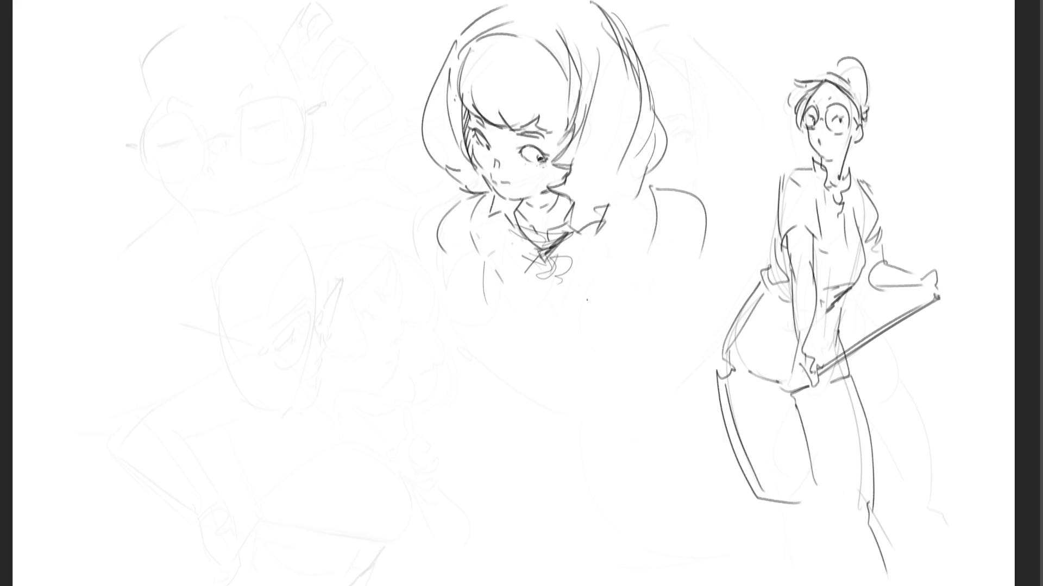
pyautogui.moveTo(467, 199); pyautogui.dragTo(517, 323)
pyautogui.moveTo(489, 277)
pyautogui.mouseDown()
pyautogui.moveTo(611, 284)
pyautogui.moveTo(619, 301)
pyautogui.mouseUp()
pyautogui.moveTo(503, 325); pyautogui.dragTo(607, 337)
pyautogui.moveTo(644, 275)
pyautogui.mouseDown()
pyautogui.moveTo(628, 326)
pyautogui.moveTo(640, 325)
pyautogui.mouseUp()
pyautogui.moveTo(539, 347); pyautogui.dragTo(602, 351)
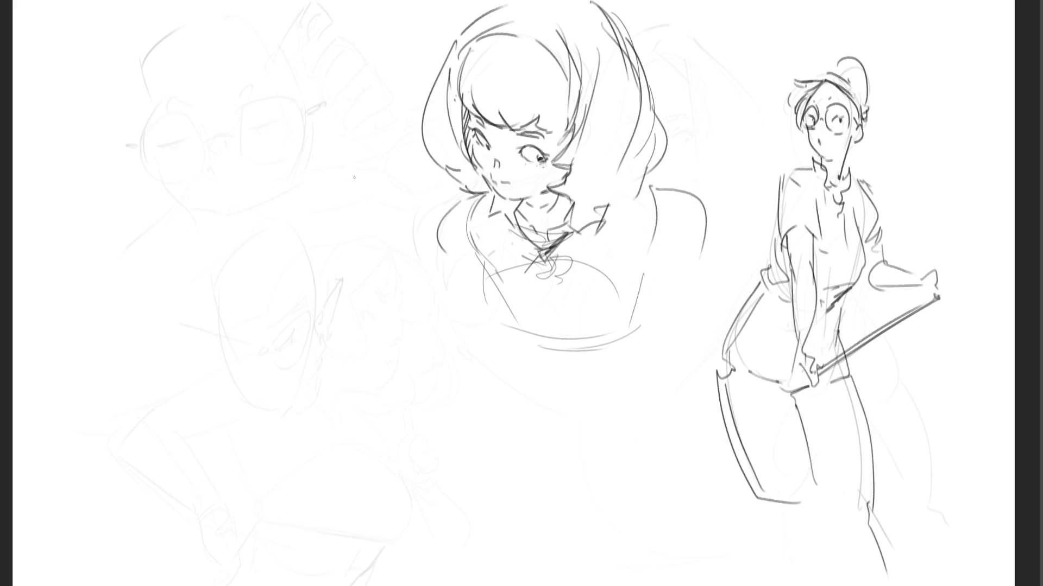
# - Draw the shirt front, bottom edge and left shoulder, undoing two stray shoulder strokes
pyautogui.moveTo(543, 270); pyautogui.dragTo(548, 325)
pyautogui.moveTo(514, 340)
pyautogui.mouseDown()
pyautogui.moveTo(619, 349)
pyautogui.moveTo(674, 285)
pyautogui.moveTo(653, 352)
pyautogui.mouseUp()
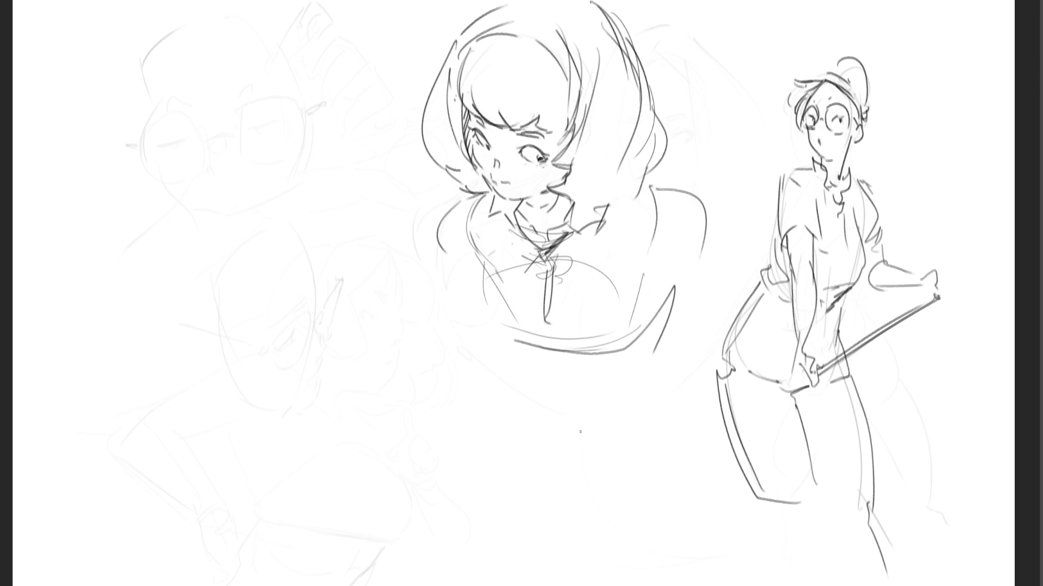
pyautogui.moveTo(464, 201); pyautogui.dragTo(473, 266)
pyautogui.moveTo(451, 206); pyautogui.dragTo(433, 250)
pyautogui.moveTo(722, 211); pyautogui.dragTo(725, 244)
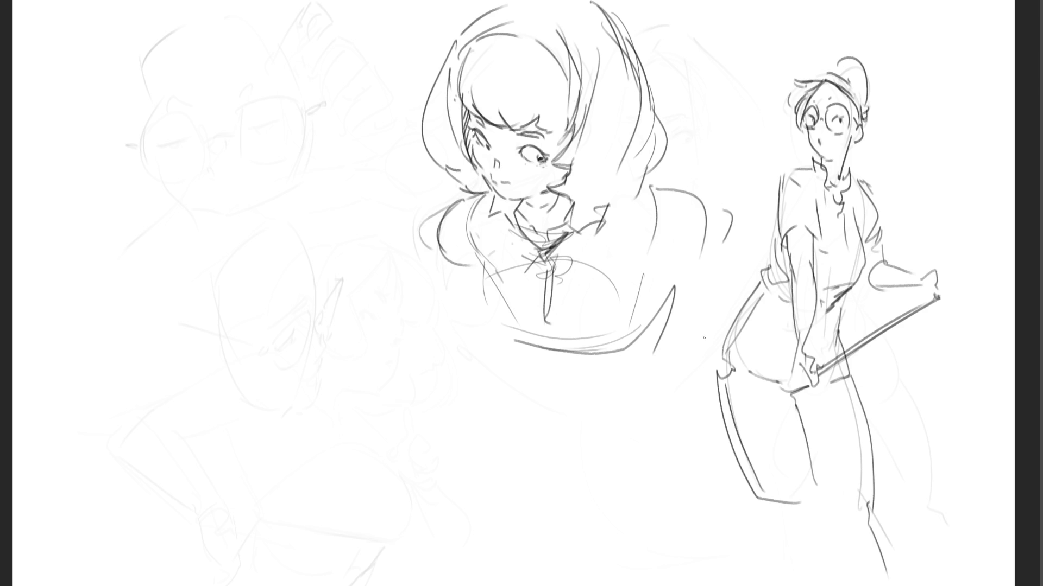
pyautogui.hotkey('ctrl', 'z')
pyautogui.hotkey('ctrl', 'z')
# - Sketch a wide-brimmed hat with arched crown on a new upper-left figure
pyautogui.moveTo(189, 139); pyautogui.dragTo(185, 178)
pyautogui.moveTo(203, 114)
pyautogui.mouseDown()
pyautogui.moveTo(336, 239)
pyautogui.moveTo(178, 206)
pyautogui.moveTo(270, 75)
pyautogui.moveTo(338, 205)
pyautogui.mouseUp()
pyautogui.moveTo(334, 217); pyautogui.dragTo(342, 217)
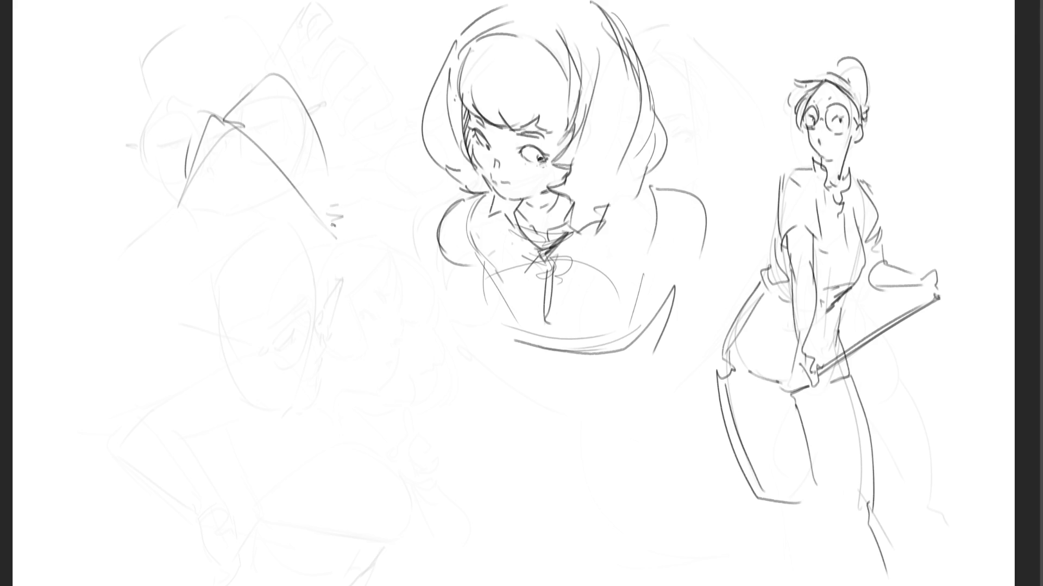
pyautogui.hotkey('ctrl', 'z')
pyautogui.hotkey('ctrl', 'z')
pyautogui.moveTo(223, 120)
pyautogui.mouseDown()
pyautogui.moveTo(140, 169)
pyautogui.moveTo(182, 209)
pyautogui.mouseUp()
pyautogui.moveTo(235, 126); pyautogui.dragTo(212, 208)
pyautogui.moveTo(227, 121)
pyautogui.mouseDown()
pyautogui.moveTo(355, 219)
pyautogui.moveTo(266, 110)
pyautogui.mouseUp()
pyautogui.moveTo(276, 103); pyautogui.dragTo(337, 215)
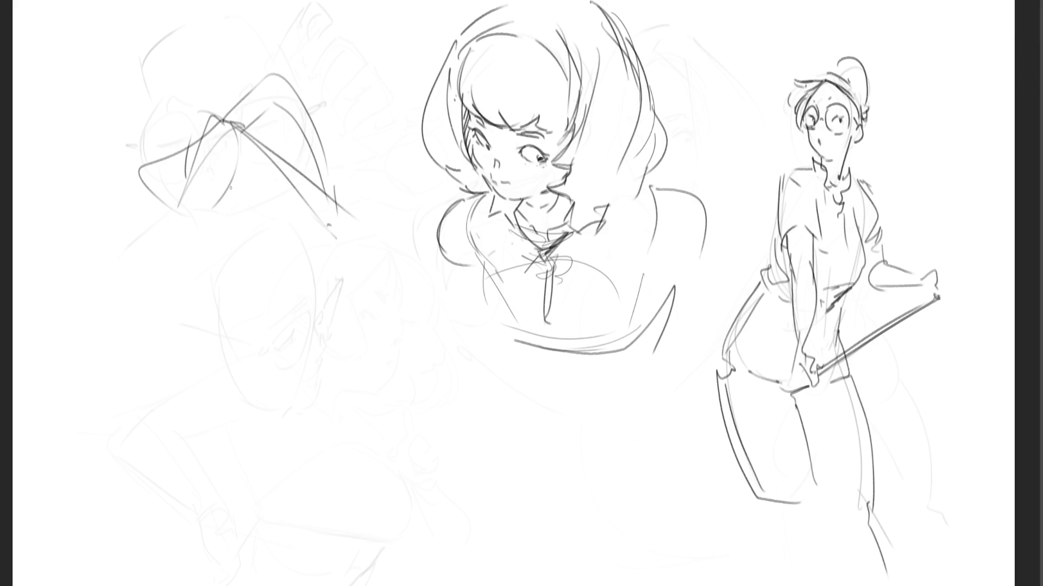
# - Draw hair under the hat, face sides, eyes, nose and chin, undoing a stray stroke
pyautogui.moveTo(235, 130)
pyautogui.mouseDown()
pyautogui.moveTo(185, 218)
pyautogui.moveTo(216, 195)
pyautogui.moveTo(173, 230)
pyautogui.moveTo(181, 249)
pyautogui.mouseUp()
pyautogui.moveTo(248, 144); pyautogui.dragTo(279, 250)
pyautogui.moveTo(298, 187)
pyautogui.mouseDown()
pyautogui.moveTo(346, 239)
pyautogui.moveTo(340, 255)
pyautogui.mouseUp()
pyautogui.moveTo(327, 256); pyautogui.dragTo(340, 262)
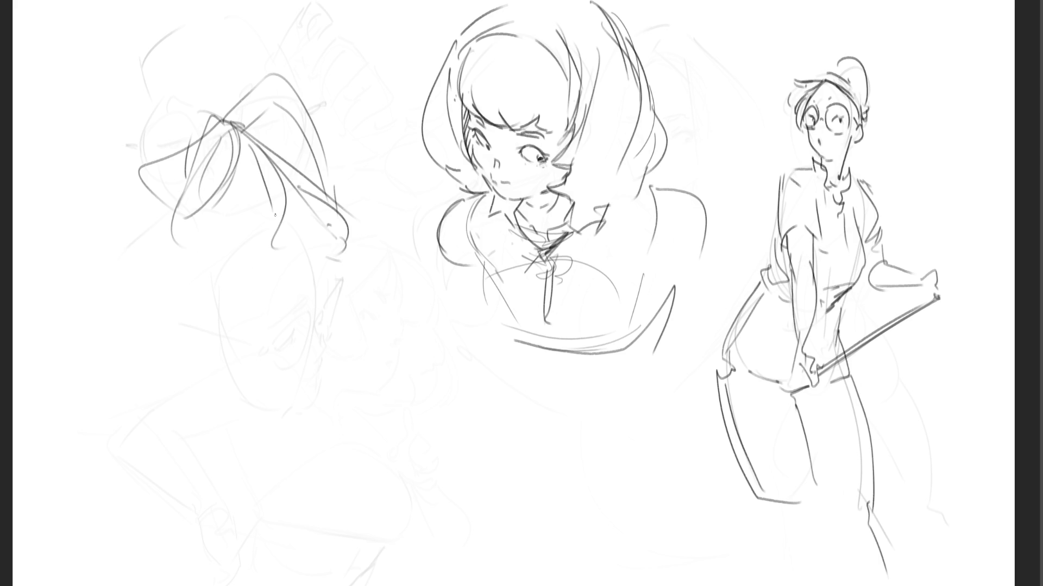
pyautogui.moveTo(250, 187); pyautogui.dragTo(257, 187)
pyautogui.moveTo(214, 187)
pyautogui.mouseDown()
pyautogui.moveTo(210, 196)
pyautogui.moveTo(200, 189)
pyautogui.moveTo(208, 168)
pyautogui.mouseUp()
pyautogui.moveTo(233, 225); pyautogui.dragTo(242, 265)
pyautogui.moveTo(263, 214)
pyautogui.mouseDown()
pyautogui.moveTo(258, 257)
pyautogui.moveTo(275, 239)
pyautogui.moveTo(250, 262)
pyautogui.moveTo(267, 254)
pyautogui.moveTo(271, 267)
pyautogui.mouseUp()
pyautogui.hotkey('ctrl', 'z')
pyautogui.hotkey('ctrl', 'z')
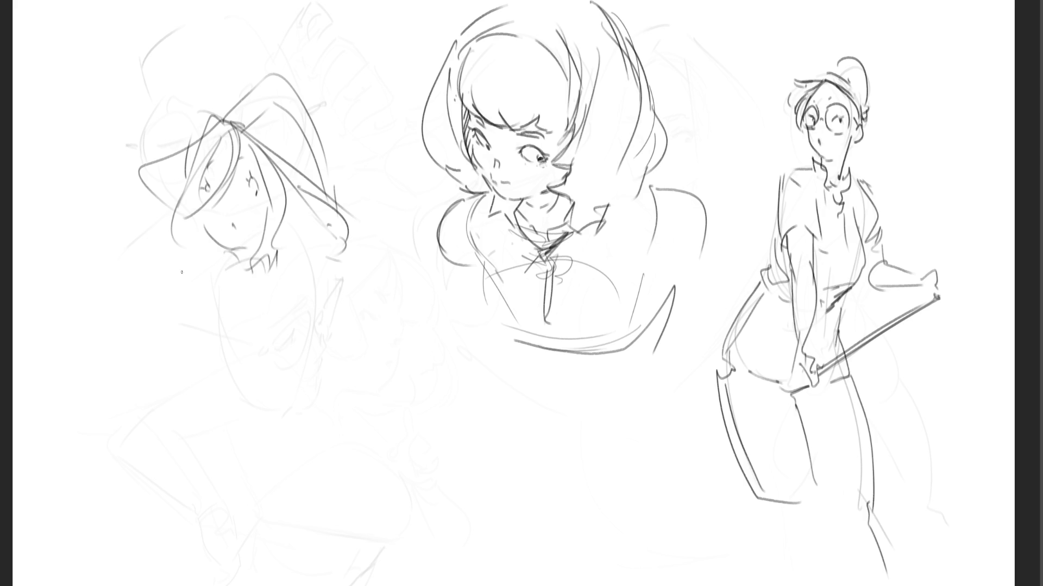
# - Sketch a hand at left gripping a tall arrow-tipped shaft
pyautogui.moveTo(131, 248)
pyautogui.mouseDown()
pyautogui.moveTo(117, 270)
pyautogui.moveTo(144, 302)
pyautogui.moveTo(120, 294)
pyautogui.mouseUp()
pyautogui.moveTo(118, 268)
pyautogui.mouseDown()
pyautogui.moveTo(125, 252)
pyautogui.moveTo(110, 246)
pyautogui.moveTo(103, 299)
pyautogui.moveTo(128, 244)
pyautogui.moveTo(108, 306)
pyautogui.moveTo(131, 311)
pyautogui.mouseUp()
pyautogui.moveTo(100, 260); pyautogui.dragTo(89, 284)
pyautogui.moveTo(90, 255)
pyautogui.mouseDown()
pyautogui.moveTo(80, 262)
pyautogui.moveTo(93, 257)
pyautogui.mouseUp()
pyautogui.moveTo(85, 256)
pyautogui.mouseDown()
pyautogui.moveTo(84, 224)
pyautogui.moveTo(98, 220)
pyautogui.mouseUp()
pyautogui.moveTo(98, 220)
pyautogui.mouseDown()
pyautogui.moveTo(97, 245)
pyautogui.moveTo(113, 236)
pyautogui.moveTo(85, 289)
pyautogui.moveTo(91, 313)
pyautogui.moveTo(103, 299)
pyautogui.mouseUp()
pyautogui.moveTo(104, 121)
pyautogui.mouseDown()
pyautogui.moveTo(94, 209)
pyautogui.moveTo(110, 118)
pyautogui.mouseUp()
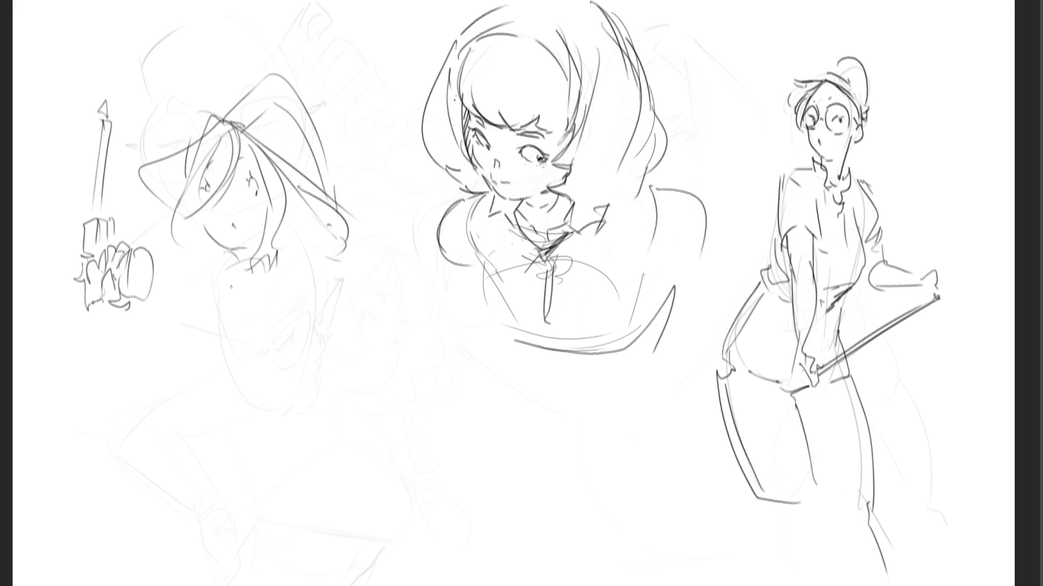
# - Draw the hanging arm, sleeve and shoulder, then rough in body lines, undoing two strokes
pyautogui.moveTo(109, 297)
pyautogui.mouseDown()
pyautogui.moveTo(106, 398)
pyautogui.moveTo(137, 388)
pyautogui.mouseUp()
pyautogui.moveTo(131, 395); pyautogui.dragTo(148, 365)
pyautogui.moveTo(130, 332); pyautogui.dragTo(210, 270)
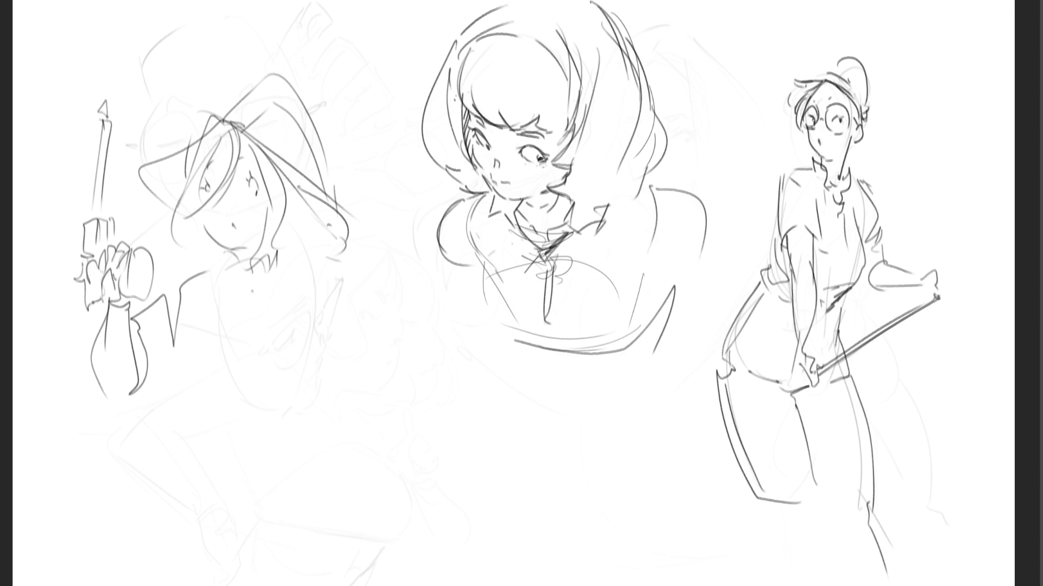
pyautogui.moveTo(228, 266)
pyautogui.mouseDown()
pyautogui.moveTo(168, 354)
pyautogui.moveTo(188, 389)
pyautogui.mouseUp()
pyautogui.moveTo(203, 390); pyautogui.dragTo(288, 250)
pyautogui.moveTo(287, 251); pyautogui.dragTo(309, 342)
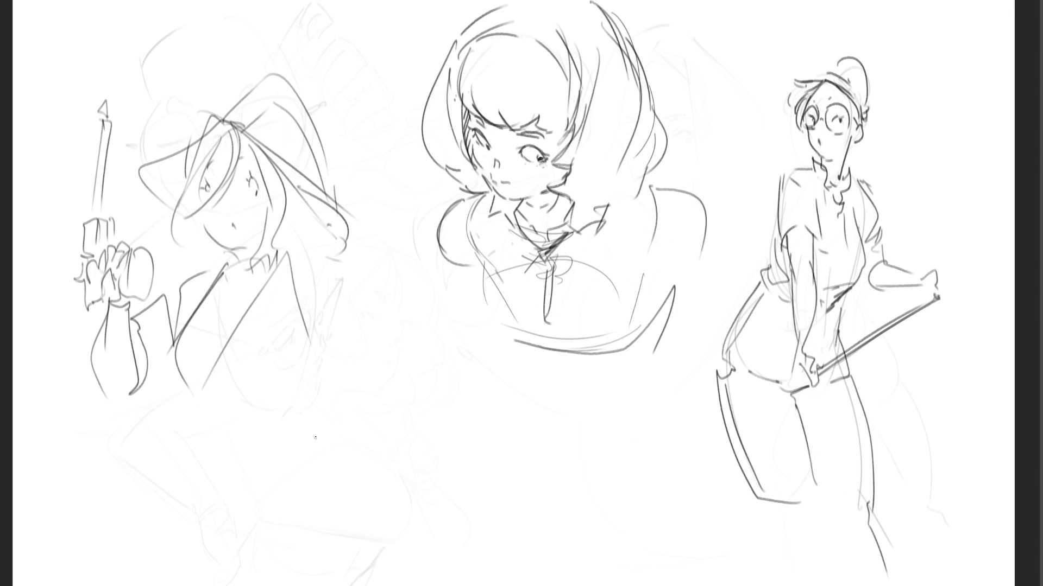
pyautogui.hotkey('ctrl', 'z')
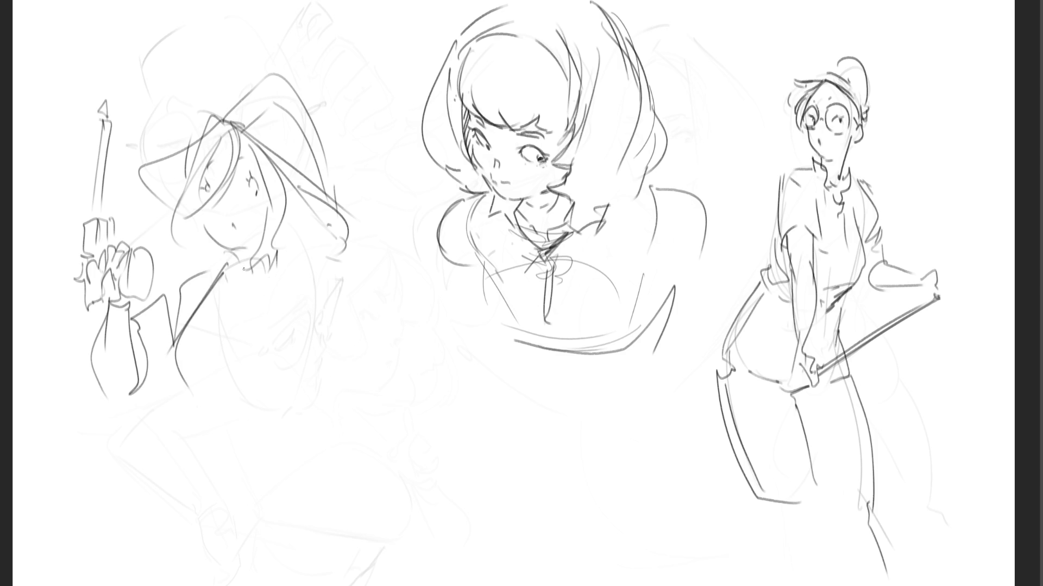
pyautogui.hotkey('ctrl', 'z')
# - Add collar and chest lines and darken the right side of the hat
pyautogui.moveTo(196, 256); pyautogui.dragTo(230, 283)
pyautogui.moveTo(223, 265); pyautogui.dragTo(275, 252)
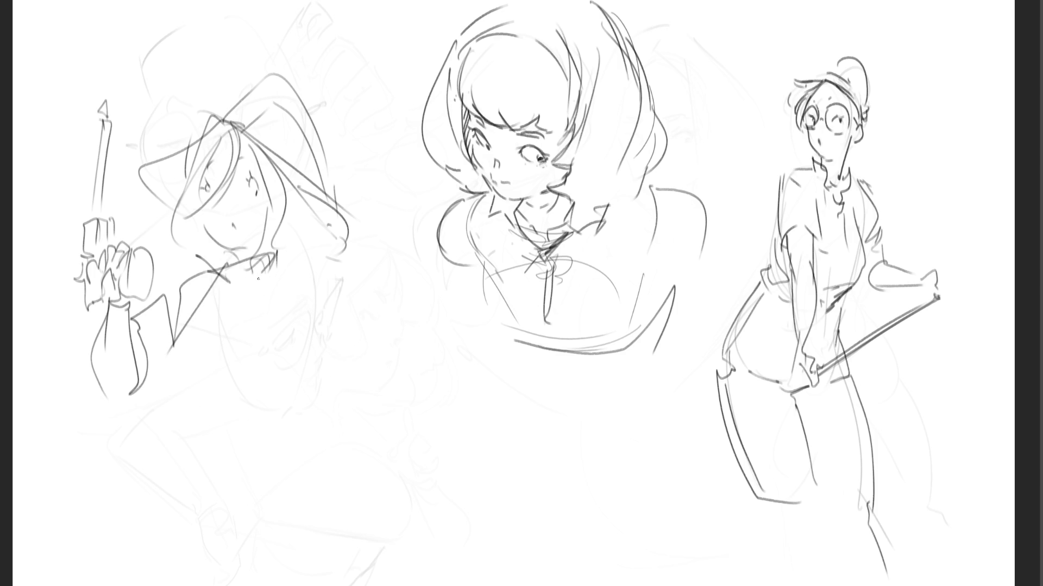
pyautogui.moveTo(266, 89); pyautogui.dragTo(236, 121)
pyautogui.moveTo(279, 75); pyautogui.dragTo(301, 135)
pyautogui.moveTo(210, 281); pyautogui.dragTo(290, 247)
pyautogui.moveTo(294, 252)
pyautogui.mouseDown()
pyautogui.moveTo(261, 298)
pyautogui.moveTo(212, 302)
pyautogui.moveTo(300, 247)
pyautogui.moveTo(314, 369)
pyautogui.mouseUp()
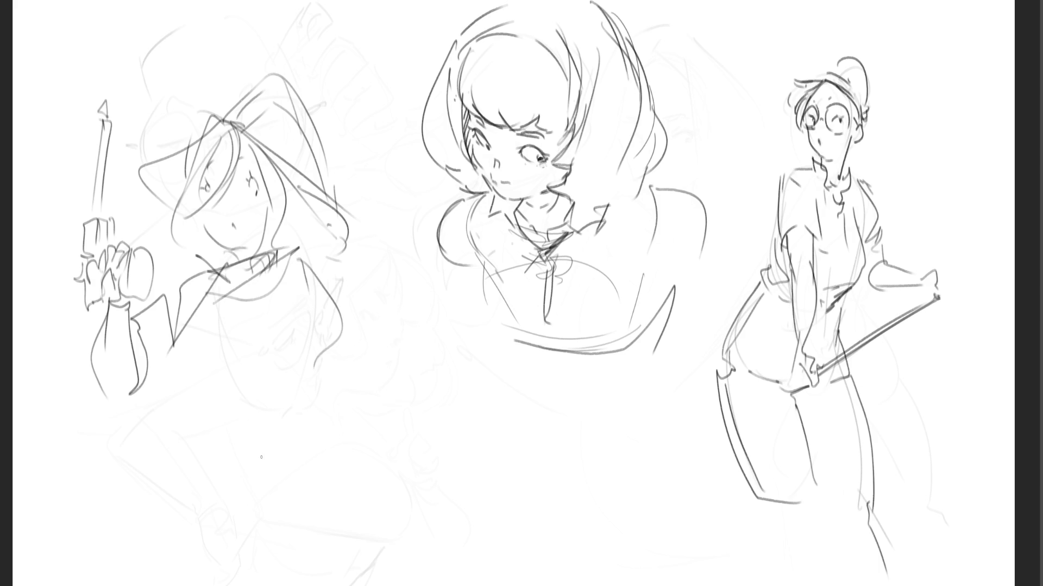
# - Sketch arcs around the torso and a long slanted bar below the chest
pyautogui.moveTo(206, 331)
pyautogui.mouseDown()
pyautogui.moveTo(253, 320)
pyautogui.moveTo(294, 360)
pyautogui.mouseUp()
pyautogui.moveTo(186, 401)
pyautogui.mouseDown()
pyautogui.moveTo(259, 429)
pyautogui.moveTo(313, 429)
pyautogui.mouseUp()
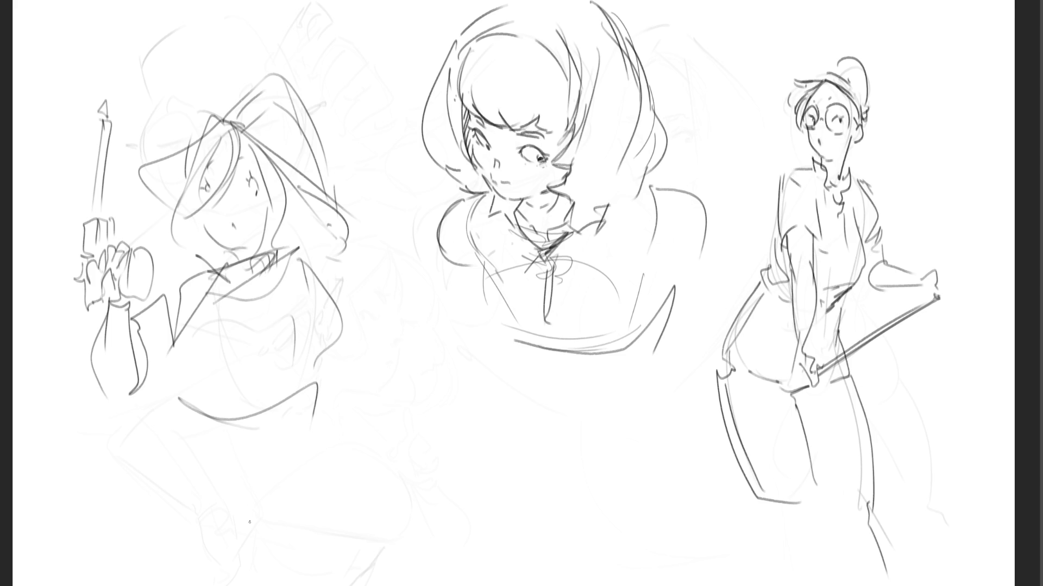
pyautogui.hotkey('ctrl', 'z')
pyautogui.moveTo(188, 317); pyautogui.dragTo(183, 410)
pyautogui.moveTo(175, 379); pyautogui.dragTo(274, 332)
pyautogui.moveTo(273, 369); pyautogui.dragTo(278, 385)
pyautogui.moveTo(279, 383); pyautogui.dragTo(238, 400)
pyautogui.moveTo(180, 426)
pyautogui.mouseDown()
pyautogui.moveTo(317, 347)
pyautogui.moveTo(325, 364)
pyautogui.mouseUp()
pyautogui.moveTo(324, 365)
pyautogui.mouseDown()
pyautogui.moveTo(163, 479)
pyautogui.moveTo(303, 390)
pyautogui.mouseUp()
# - Add a curl and a dagger-like blade to the right of the bar
pyautogui.moveTo(208, 488)
pyautogui.mouseDown()
pyautogui.moveTo(305, 412)
pyautogui.moveTo(315, 446)
pyautogui.mouseUp()
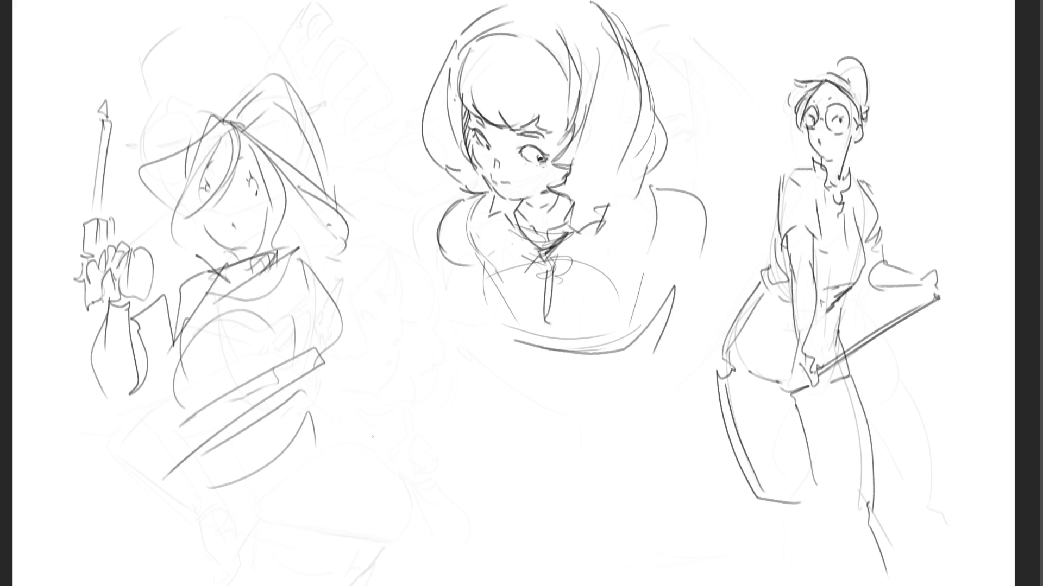
pyautogui.moveTo(323, 391)
pyautogui.mouseDown()
pyautogui.moveTo(341, 407)
pyautogui.moveTo(336, 457)
pyautogui.moveTo(385, 557)
pyautogui.mouseUp()
pyautogui.moveTo(358, 423); pyautogui.dragTo(388, 557)
pyautogui.moveTo(335, 454)
pyautogui.mouseDown()
pyautogui.moveTo(356, 444)
pyautogui.moveTo(382, 526)
pyautogui.mouseUp()
pyautogui.moveTo(327, 430)
pyautogui.mouseDown()
pyautogui.moveTo(163, 500)
pyautogui.moveTo(342, 462)
pyautogui.mouseUp()
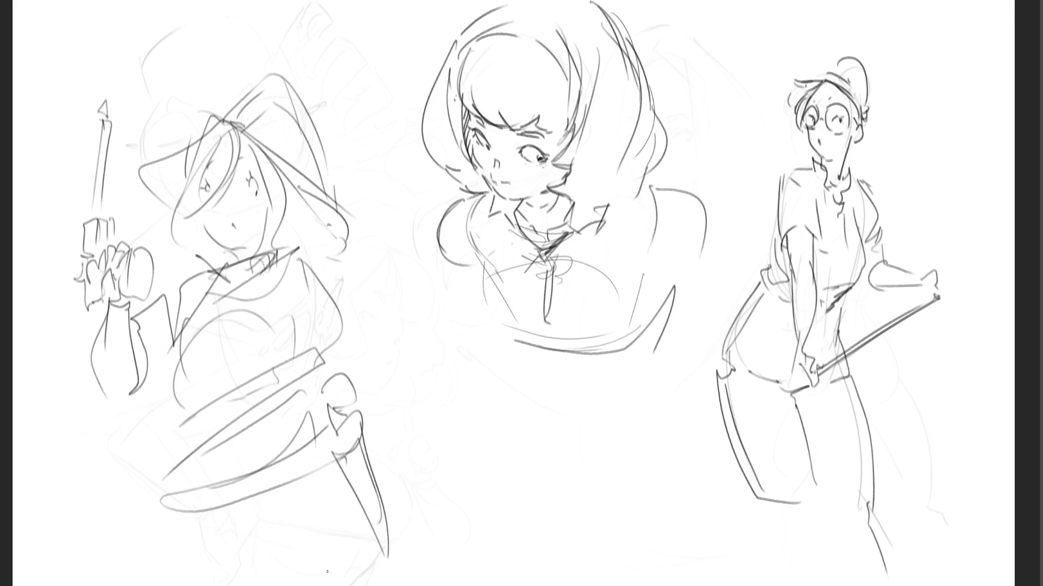
# - Draw the lower arch, a short lower-left stroke and the figure's right-side contour
pyautogui.moveTo(186, 505); pyautogui.dragTo(307, 466)
pyautogui.moveTo(205, 547)
pyautogui.mouseDown()
pyautogui.moveTo(256, 513)
pyautogui.moveTo(338, 562)
pyautogui.mouseUp()
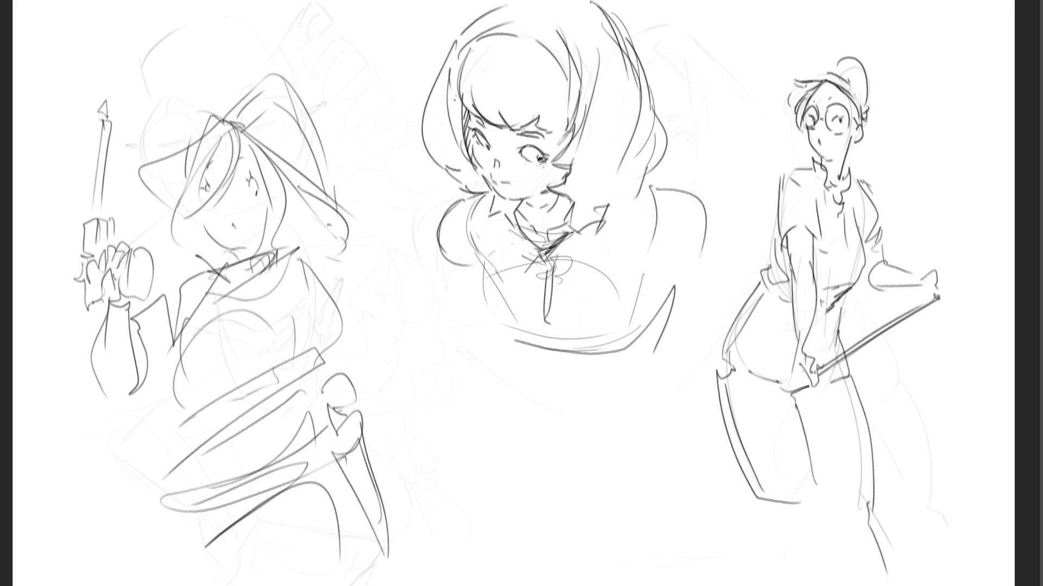
pyautogui.moveTo(152, 521); pyautogui.dragTo(164, 555)
pyautogui.moveTo(345, 333); pyautogui.dragTo(379, 411)
pyautogui.moveTo(322, 392); pyautogui.dragTo(353, 380)
# - Mirror the canvas with M, then thicken and clean up the middle girl's left hair edge
pyautogui.press('m')
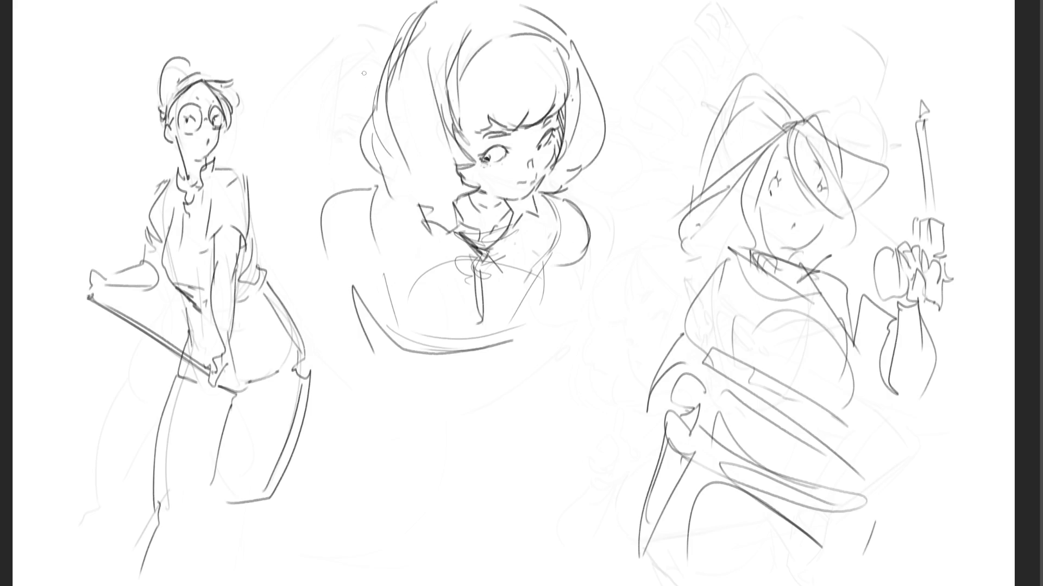
pyautogui.hotkey('ctrl', 'z')
pyautogui.hotkey('ctrl', 'z')
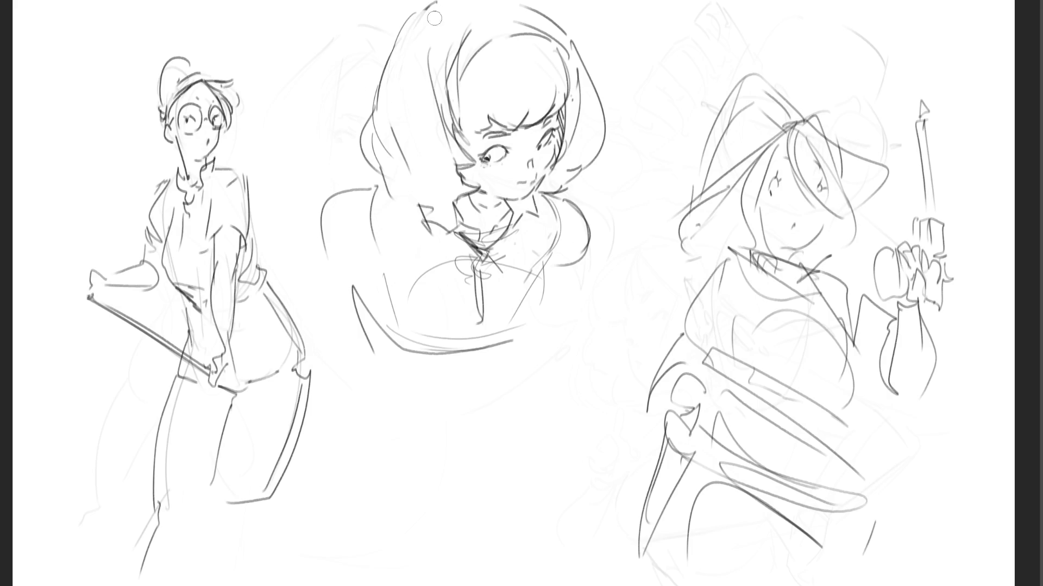
pyautogui.moveTo(414, 19)
pyautogui.mouseDown()
pyautogui.moveTo(377, 91)
pyautogui.moveTo(386, 132)
pyautogui.moveTo(415, 24)
pyautogui.mouseUp()
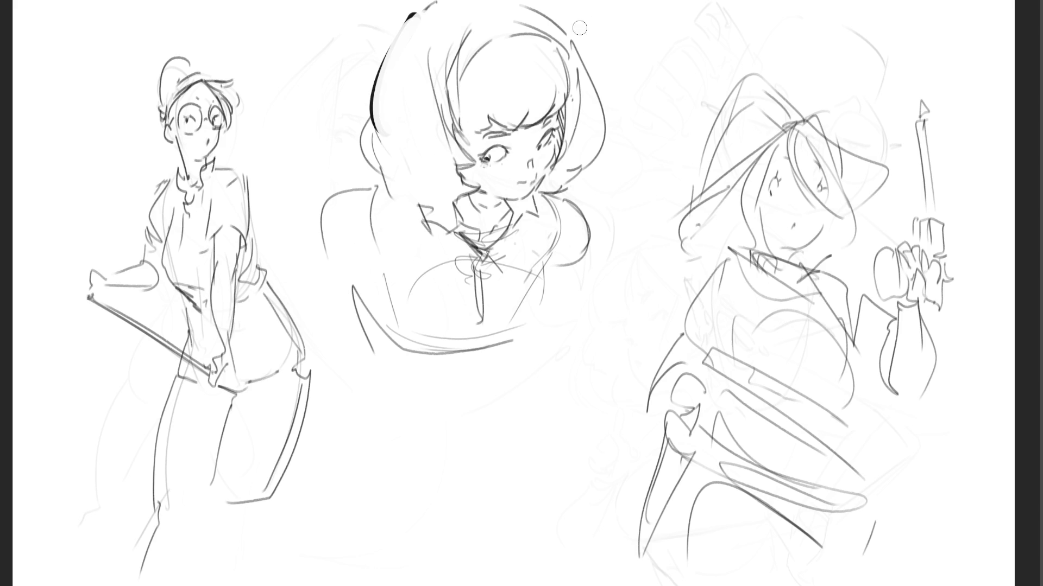
pyautogui.moveTo(388, 143); pyautogui.dragTo(433, 200)
pyautogui.moveTo(387, 139); pyautogui.dragTo(435, 196)
pyautogui.moveTo(365, 97); pyautogui.dragTo(361, 175)
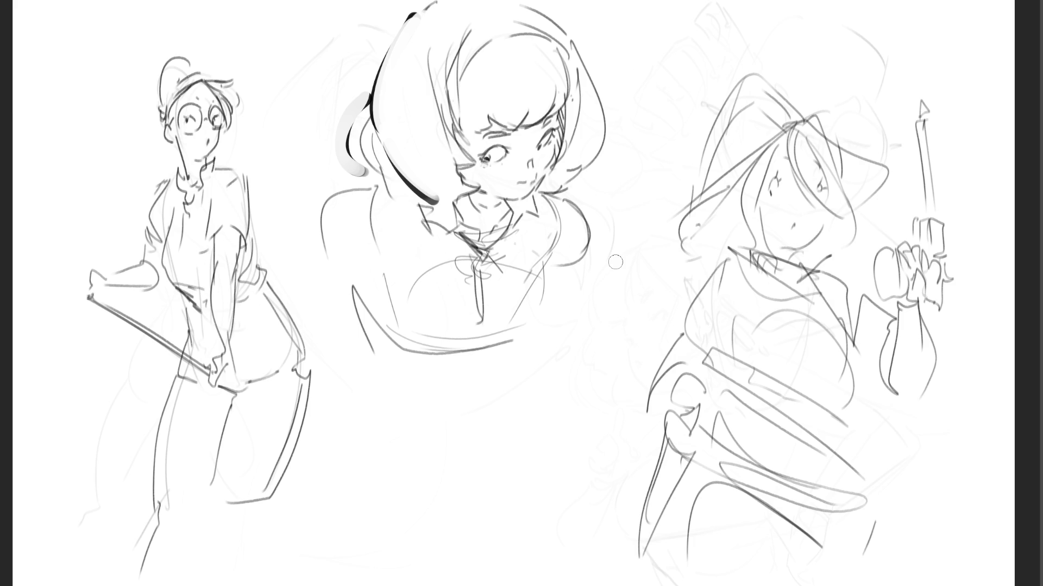
pyautogui.moveTo(347, 94)
pyautogui.mouseDown()
pyautogui.moveTo(364, 173)
pyautogui.moveTo(339, 158)
pyautogui.mouseUp()
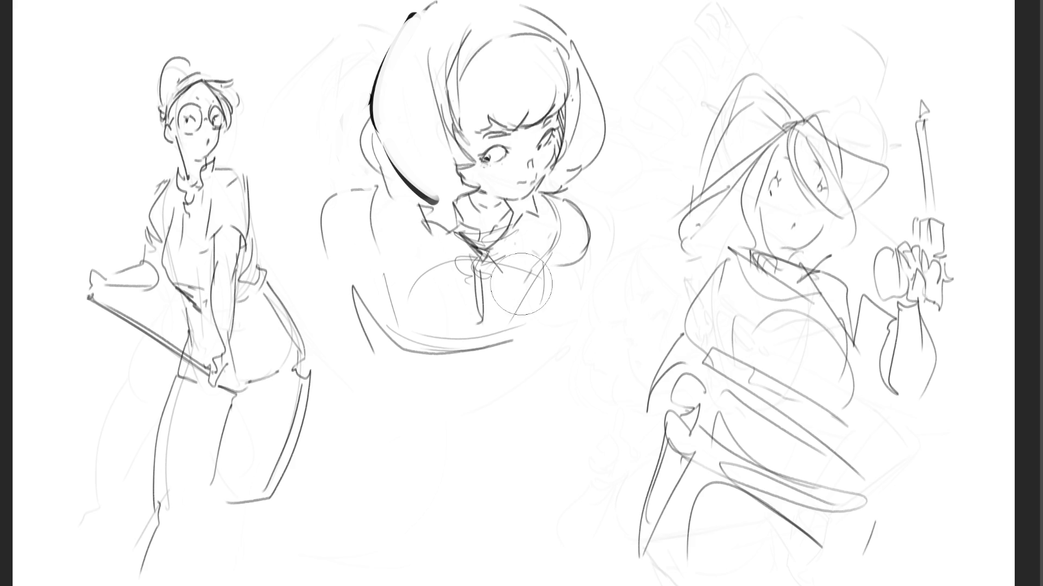
# - Fade the centre girl's rough torso lines, then ink the dark stroke and hooked collar under her chin
pyautogui.moveTo(326, 184)
pyautogui.mouseDown()
pyautogui.moveTo(446, 399)
pyautogui.moveTo(418, 371)
pyautogui.moveTo(422, 300)
pyautogui.moveTo(494, 251)
pyautogui.moveTo(478, 243)
pyautogui.moveTo(565, 239)
pyautogui.moveTo(403, 229)
pyautogui.moveTo(534, 234)
pyautogui.moveTo(541, 280)
pyautogui.mouseUp()
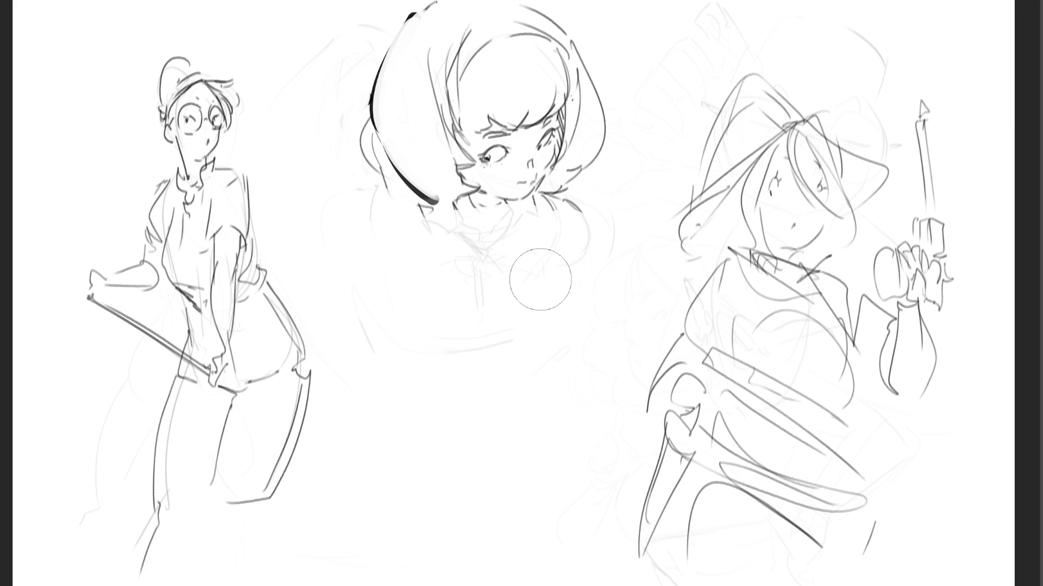
pyautogui.press('e')
pyautogui.moveTo(469, 202)
pyautogui.mouseDown()
pyautogui.moveTo(503, 218)
pyautogui.moveTo(462, 218)
pyautogui.moveTo(504, 229)
pyautogui.moveTo(486, 243)
pyautogui.mouseUp()
pyautogui.moveTo(516, 228); pyautogui.dragTo(532, 208)
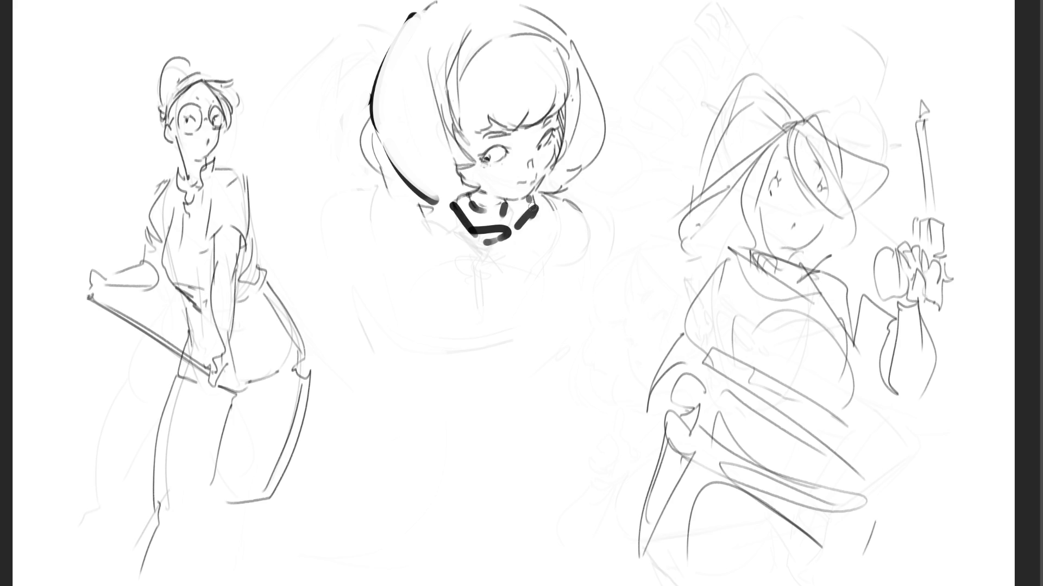
pyautogui.moveTo(491, 245); pyautogui.dragTo(508, 236)
# - Ink the torso's side curves, collar outline and curved lower hem
pyautogui.moveTo(434, 209)
pyautogui.mouseDown()
pyautogui.moveTo(484, 307)
pyautogui.moveTo(539, 286)
pyautogui.mouseUp()
pyautogui.moveTo(559, 246); pyautogui.dragTo(560, 282)
pyautogui.moveTo(543, 209); pyautogui.dragTo(558, 255)
pyautogui.moveTo(561, 293); pyautogui.dragTo(549, 310)
pyautogui.moveTo(497, 345); pyautogui.dragTo(552, 312)
pyautogui.moveTo(573, 284); pyautogui.dragTo(566, 321)
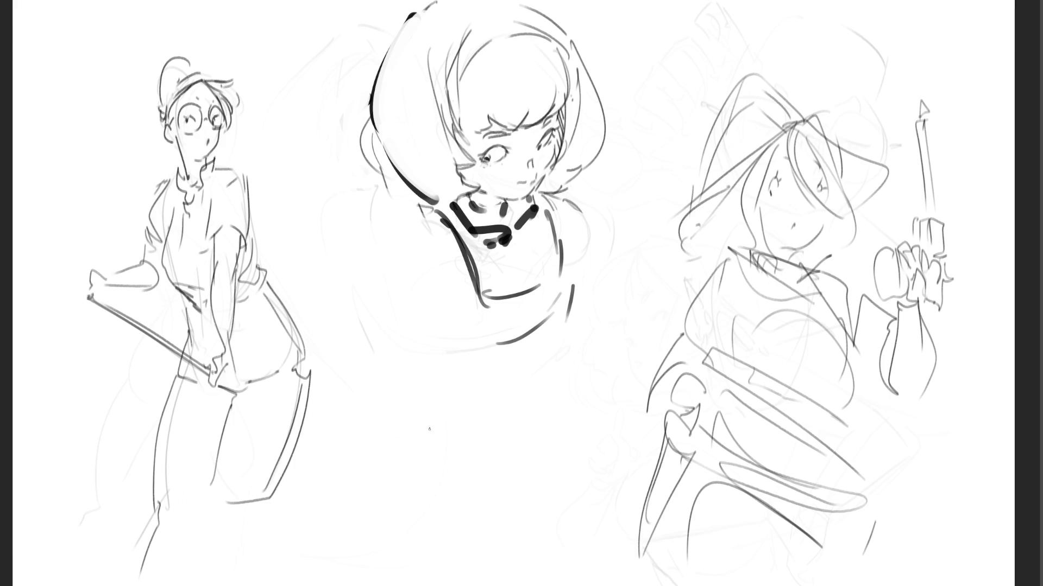
# - Sketch a small round head below the centre girl with inner curve, ear marks and neck
pyautogui.moveTo(411, 418); pyautogui.dragTo(422, 455)
pyautogui.moveTo(411, 418)
pyautogui.mouseDown()
pyautogui.moveTo(487, 405)
pyautogui.moveTo(495, 458)
pyautogui.moveTo(424, 476)
pyautogui.moveTo(471, 496)
pyautogui.mouseUp()
pyautogui.moveTo(484, 393); pyautogui.dragTo(488, 488)
pyautogui.moveTo(419, 430); pyautogui.dragTo(466, 461)
pyautogui.hotkey('ctrl', 'z')
pyautogui.moveTo(419, 429)
pyautogui.mouseDown()
pyautogui.moveTo(466, 462)
pyautogui.moveTo(434, 462)
pyautogui.mouseUp()
pyautogui.moveTo(449, 463)
pyautogui.mouseDown()
pyautogui.moveTo(452, 480)
pyautogui.moveTo(383, 541)
pyautogui.mouseUp()
pyautogui.moveTo(402, 505)
pyautogui.mouseDown()
pyautogui.moveTo(406, 532)
pyautogui.moveTo(444, 511)
pyautogui.mouseUp()
pyautogui.moveTo(402, 483)
pyautogui.mouseDown()
pyautogui.moveTo(441, 516)
pyautogui.moveTo(508, 490)
pyautogui.mouseUp()
# - Add hair curves and shoulders to the small head, plus long diagonals below-left
pyautogui.moveTo(513, 435)
pyautogui.mouseDown()
pyautogui.moveTo(500, 486)
pyautogui.moveTo(480, 503)
pyautogui.mouseUp()
pyautogui.moveTo(496, 389); pyautogui.dragTo(517, 478)
pyautogui.moveTo(463, 510)
pyautogui.mouseDown()
pyautogui.moveTo(507, 505)
pyautogui.moveTo(505, 520)
pyautogui.mouseUp()
pyautogui.moveTo(504, 523); pyautogui.dragTo(513, 537)
pyautogui.moveTo(451, 515)
pyautogui.mouseDown()
pyautogui.moveTo(471, 536)
pyautogui.moveTo(523, 537)
pyautogui.mouseUp()
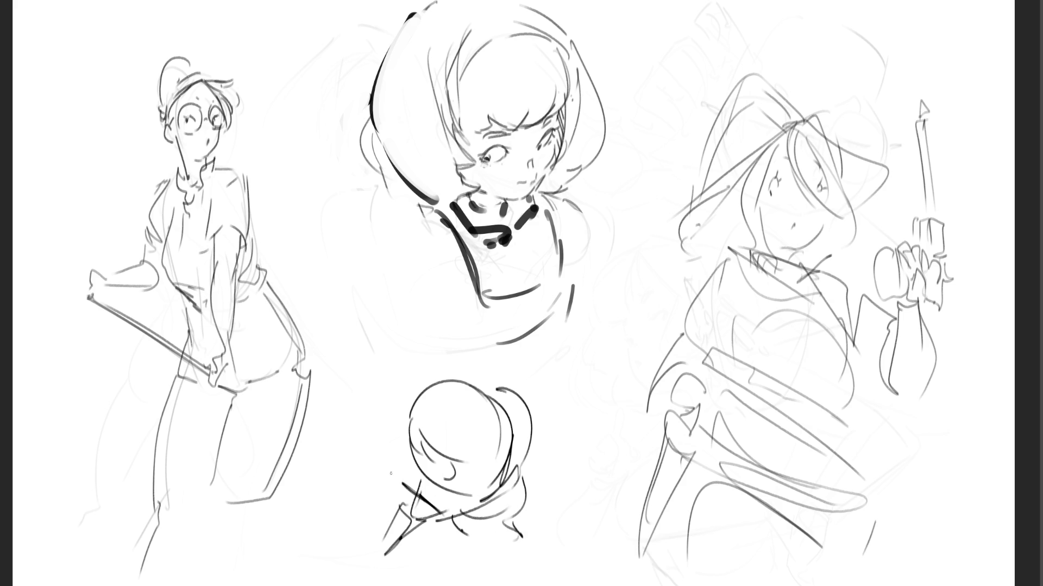
pyautogui.moveTo(367, 549); pyautogui.dragTo(319, 495)
pyautogui.moveTo(364, 544)
pyautogui.mouseDown()
pyautogui.moveTo(404, 585)
pyautogui.moveTo(344, 585)
pyautogui.mouseUp()
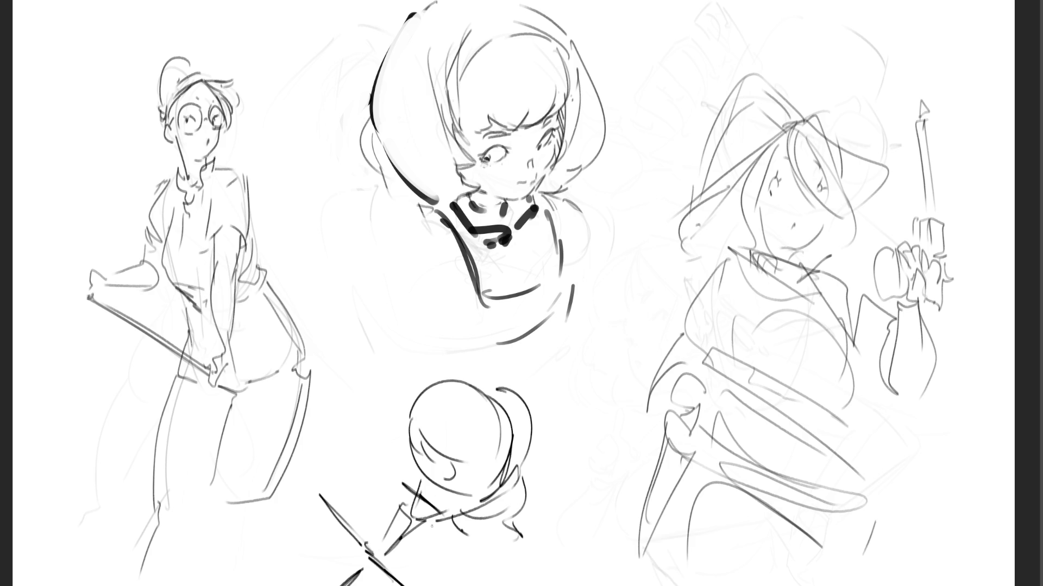
# - Start a rounded head left of the centre girl, extending it into shoulders
pyautogui.moveTo(354, 249)
pyautogui.mouseDown()
pyautogui.moveTo(350, 286)
pyautogui.moveTo(382, 222)
pyautogui.moveTo(410, 276)
pyautogui.mouseUp()
pyautogui.moveTo(337, 233)
pyautogui.mouseDown()
pyautogui.moveTo(360, 307)
pyautogui.moveTo(386, 309)
pyautogui.mouseUp()
pyautogui.moveTo(399, 301)
pyautogui.mouseDown()
pyautogui.moveTo(416, 271)
pyautogui.moveTo(423, 292)
pyautogui.mouseUp()
pyautogui.moveTo(347, 301)
pyautogui.mouseDown()
pyautogui.moveTo(364, 320)
pyautogui.moveTo(413, 300)
pyautogui.mouseUp()
pyautogui.moveTo(413, 299); pyautogui.dragTo(431, 320)
pyautogui.moveTo(347, 299)
pyautogui.mouseDown()
pyautogui.moveTo(334, 325)
pyautogui.moveTo(312, 300)
pyautogui.mouseUp()
pyautogui.moveTo(314, 302); pyautogui.dragTo(331, 315)
# - Redraw the bust's left side and add hair, shoulder curves and an elliptical base
pyautogui.hotkey('ctrl', 'z')
pyautogui.hotkey('ctrl', 'z')
pyautogui.moveTo(333, 266); pyautogui.dragTo(327, 297)
pyautogui.moveTo(316, 248)
pyautogui.mouseDown()
pyautogui.moveTo(347, 320)
pyautogui.moveTo(387, 326)
pyautogui.moveTo(392, 348)
pyautogui.moveTo(355, 380)
pyautogui.mouseUp()
pyautogui.moveTo(356, 374)
pyautogui.mouseDown()
pyautogui.moveTo(379, 353)
pyautogui.moveTo(400, 364)
pyautogui.mouseUp()
pyautogui.moveTo(337, 361)
pyautogui.mouseDown()
pyautogui.moveTo(339, 394)
pyautogui.moveTo(431, 355)
pyautogui.mouseUp()
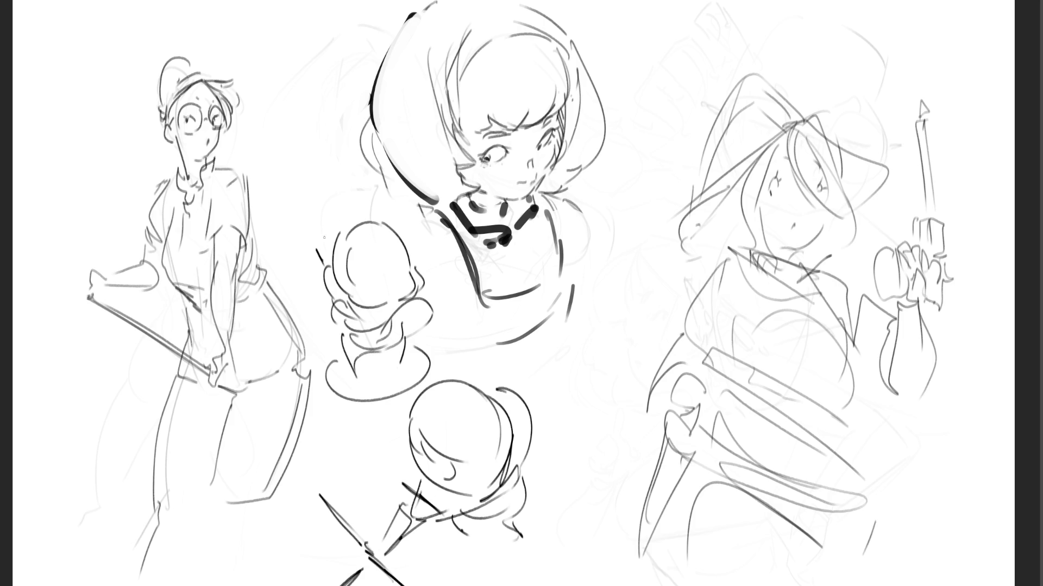
# - Sketch a small curl and a long blade rising above the small bust
pyautogui.moveTo(323, 229)
pyautogui.mouseDown()
pyautogui.moveTo(332, 214)
pyautogui.moveTo(325, 179)
pyautogui.moveTo(324, 213)
pyautogui.mouseUp()
pyautogui.moveTo(329, 215)
pyautogui.mouseDown()
pyautogui.moveTo(347, 224)
pyautogui.moveTo(377, 203)
pyautogui.moveTo(363, 216)
pyautogui.mouseUp()
pyautogui.moveTo(318, 239); pyautogui.dragTo(273, 250)
pyautogui.moveTo(318, 214); pyautogui.dragTo(310, 194)
pyautogui.moveTo(267, 93); pyautogui.dragTo(320, 212)
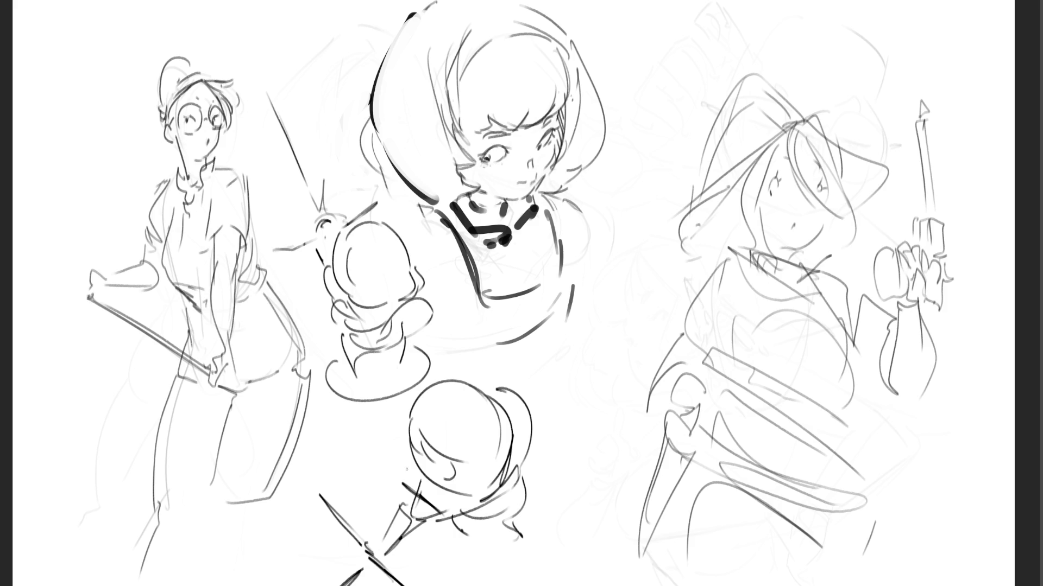
# - Add a curve under the lower sketch's collar and ink a dark arc over the witch's hat
pyautogui.moveTo(413, 471); pyautogui.dragTo(411, 489)
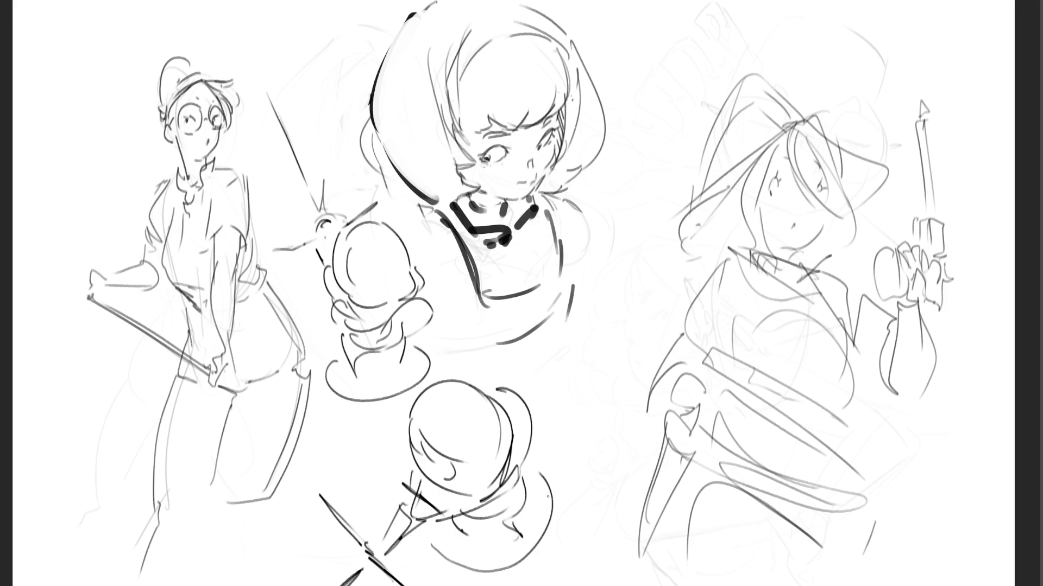
pyautogui.moveTo(438, 531)
pyautogui.mouseDown()
pyautogui.moveTo(552, 500)
pyautogui.moveTo(547, 473)
pyautogui.mouseUp()
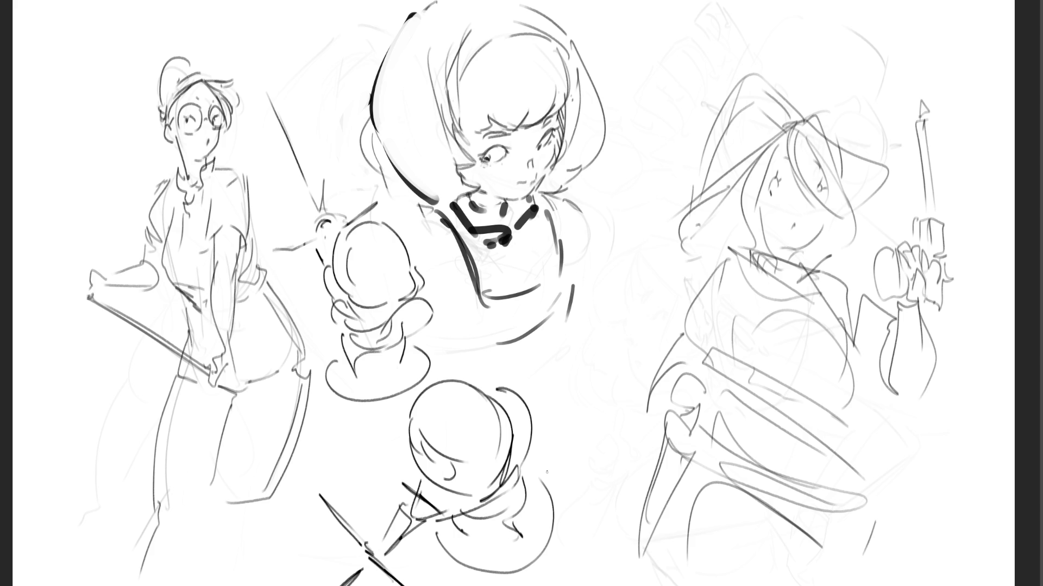
pyautogui.moveTo(782, 90)
pyautogui.mouseDown()
pyautogui.moveTo(795, 82)
pyautogui.moveTo(837, 112)
pyautogui.moveTo(843, 177)
pyautogui.moveTo(868, 156)
pyautogui.moveTo(885, 168)
pyautogui.moveTo(868, 201)
pyautogui.mouseUp()
# - Ink the witch's hat brim lines and the left edge of her face, retrying it twice
pyautogui.moveTo(793, 116)
pyautogui.mouseDown()
pyautogui.moveTo(753, 74)
pyautogui.moveTo(702, 173)
pyautogui.mouseUp()
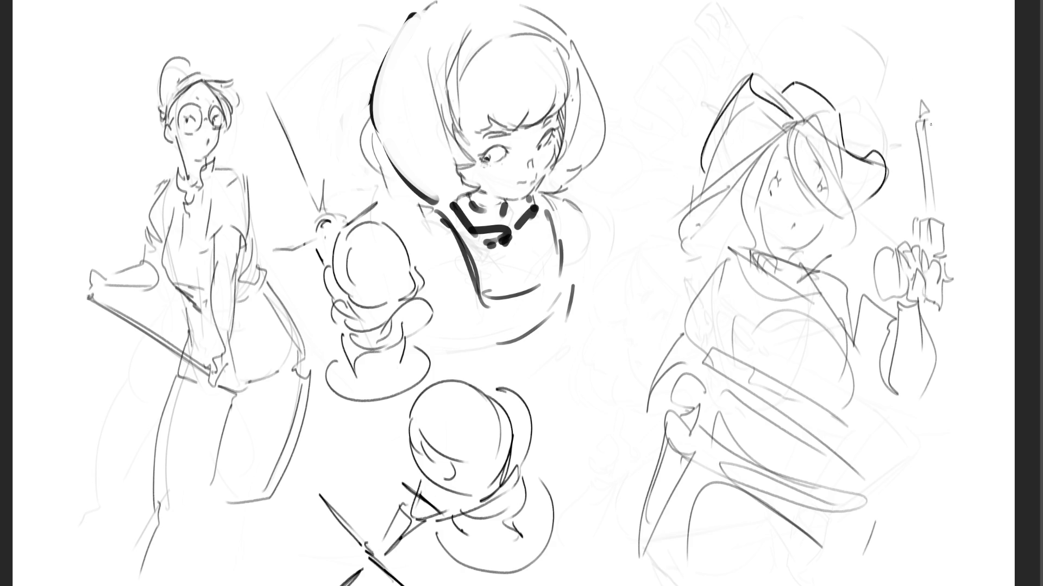
pyautogui.moveTo(778, 132)
pyautogui.mouseDown()
pyautogui.moveTo(721, 180)
pyautogui.moveTo(692, 257)
pyautogui.mouseUp()
pyautogui.moveTo(765, 149); pyautogui.dragTo(706, 202)
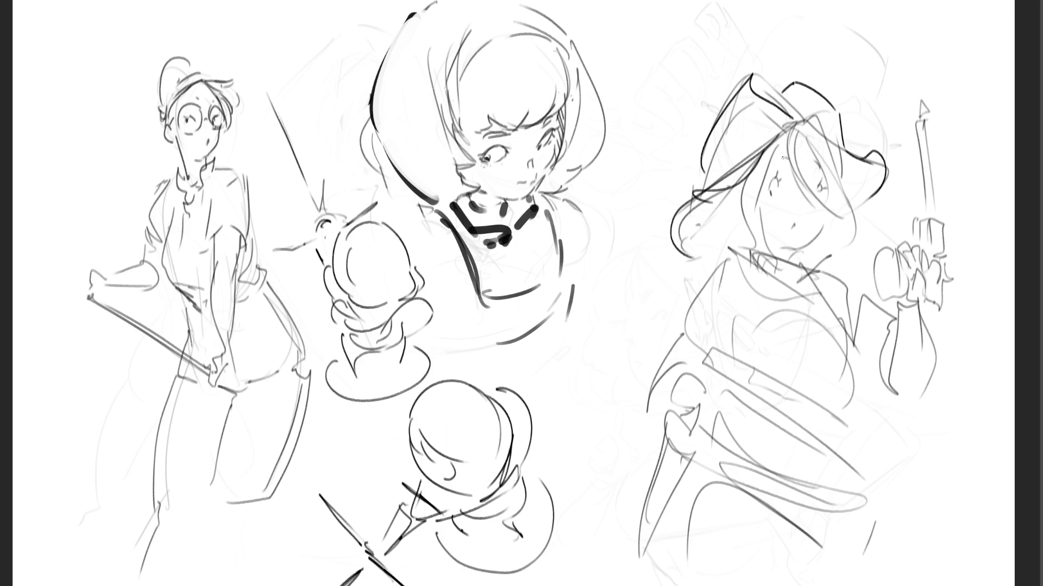
pyautogui.moveTo(788, 133)
pyautogui.mouseDown()
pyautogui.moveTo(757, 209)
pyautogui.moveTo(763, 244)
pyautogui.mouseUp()
pyautogui.hotkey('ctrl', 'z')
pyautogui.moveTo(769, 158); pyautogui.dragTo(764, 258)
pyautogui.hotkey('ctrl', 'z')
pyautogui.moveTo(774, 140)
pyautogui.mouseDown()
pyautogui.moveTo(745, 244)
pyautogui.moveTo(753, 254)
pyautogui.mouseUp()
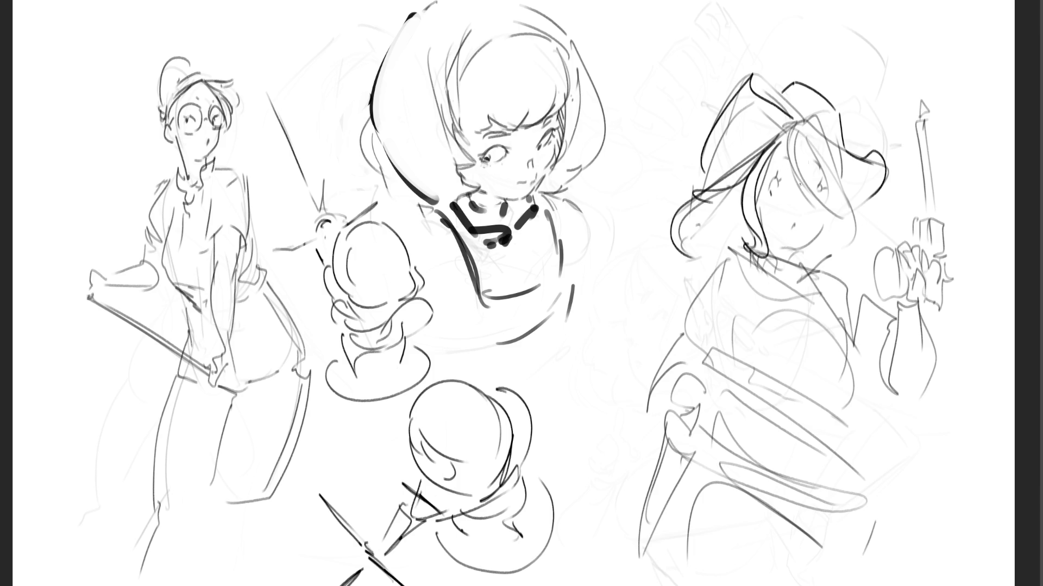
# - Ink the right side of her hair, a long strand and the closed eye with lash
pyautogui.moveTo(785, 140); pyautogui.dragTo(831, 223)
pyautogui.moveTo(795, 119); pyautogui.dragTo(847, 240)
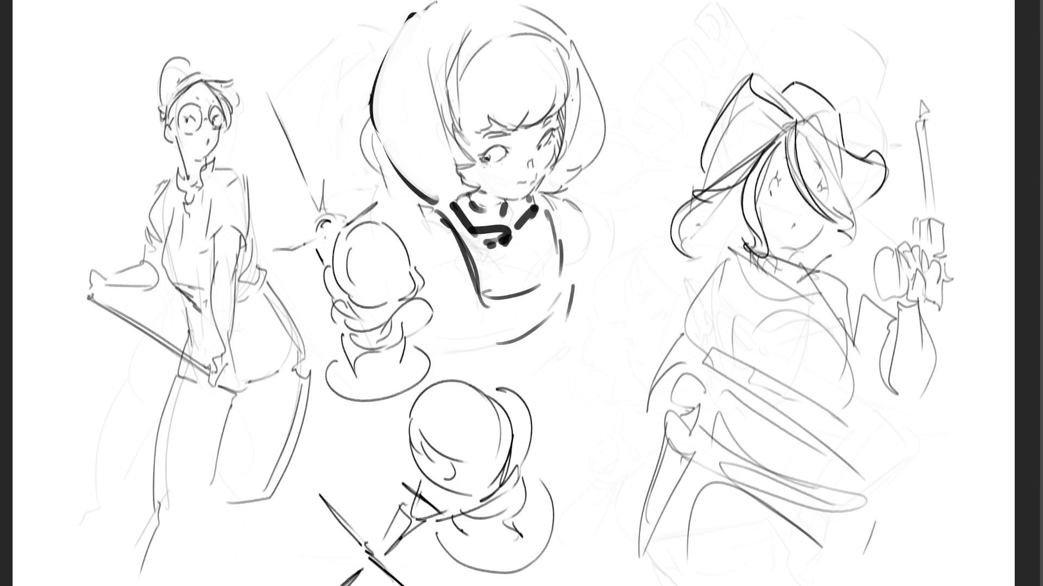
pyautogui.moveTo(796, 140); pyautogui.dragTo(827, 202)
pyautogui.hotkey('ctrl', 'z')
pyautogui.moveTo(796, 143)
pyautogui.mouseDown()
pyautogui.moveTo(853, 231)
pyautogui.moveTo(826, 260)
pyautogui.moveTo(850, 268)
pyautogui.mouseUp()
pyautogui.moveTo(766, 184); pyautogui.dragTo(777, 178)
pyautogui.moveTo(778, 179); pyautogui.dragTo(779, 190)
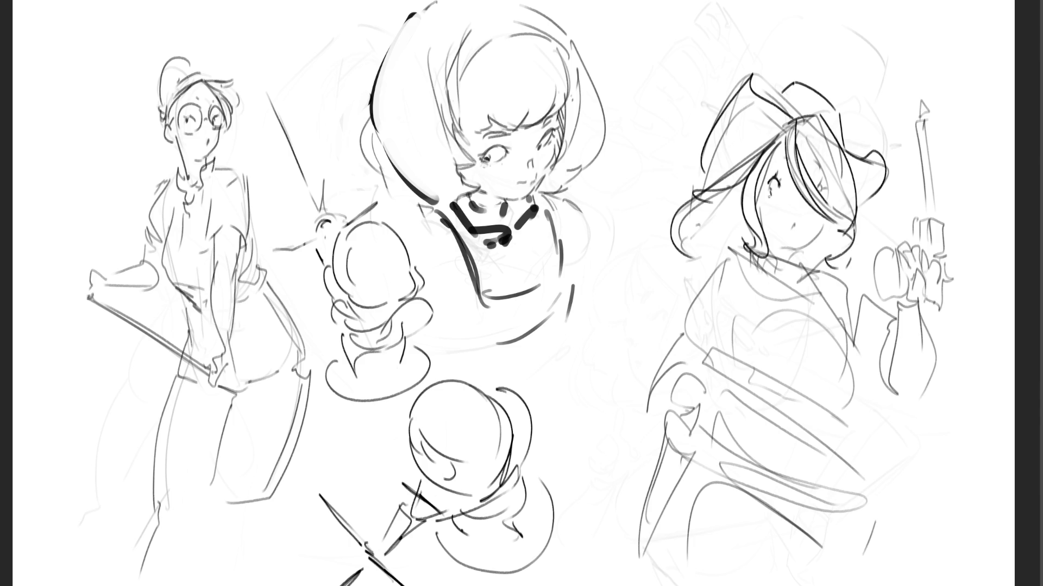
# - Ink a strand across the face, the lower face and short chin and neck strokes
pyautogui.moveTo(758, 203)
pyautogui.mouseDown()
pyautogui.moveTo(792, 194)
pyautogui.moveTo(810, 209)
pyautogui.moveTo(797, 281)
pyautogui.moveTo(816, 268)
pyautogui.mouseUp()
pyautogui.moveTo(829, 223); pyautogui.dragTo(821, 269)
pyautogui.hotkey('ctrl', 'z')
pyautogui.hotkey('ctrl', 'z')
pyautogui.hotkey('ctrl', 'z')
pyautogui.hotkey('ctrl', 'z')
pyautogui.hotkey('ctrl', 'z')
pyautogui.moveTo(826, 217)
pyautogui.mouseDown()
pyautogui.moveTo(806, 242)
pyautogui.moveTo(780, 243)
pyautogui.mouseUp()
pyautogui.moveTo(739, 231)
pyautogui.mouseDown()
pyautogui.moveTo(808, 248)
pyautogui.moveTo(838, 293)
pyautogui.moveTo(748, 252)
pyautogui.moveTo(802, 304)
pyautogui.mouseUp()
# - Ink the collar and a pointed left hair lock, then erase the candle and hand
pyautogui.moveTo(832, 273); pyautogui.dragTo(817, 307)
pyautogui.moveTo(700, 238)
pyautogui.mouseDown()
pyautogui.moveTo(718, 260)
pyautogui.moveTo(697, 266)
pyautogui.mouseUp()
pyautogui.moveTo(699, 266); pyautogui.dragTo(718, 261)
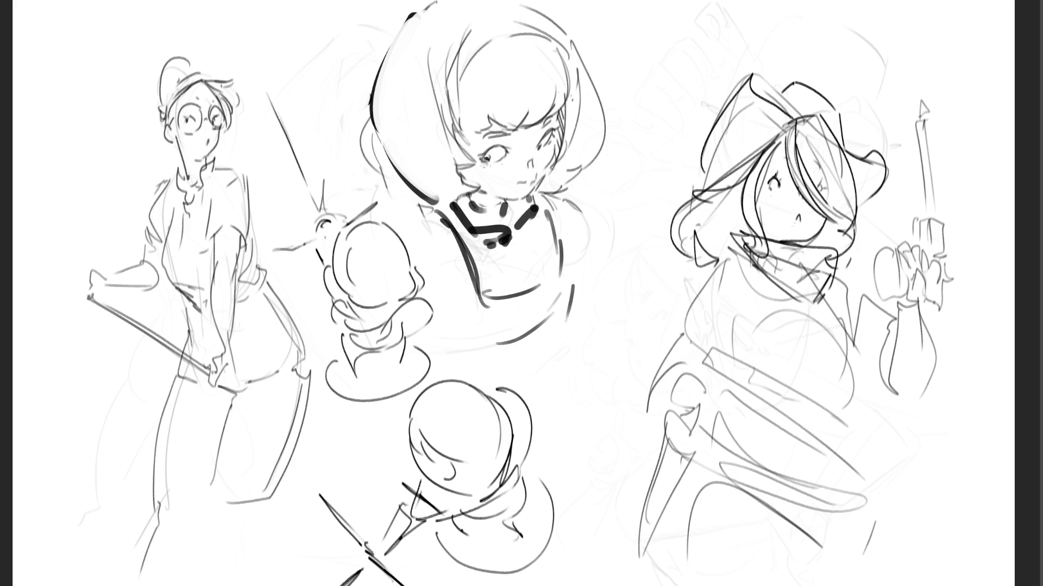
pyautogui.moveTo(912, 148)
pyautogui.mouseDown()
pyautogui.moveTo(923, 93)
pyautogui.moveTo(925, 234)
pyautogui.moveTo(893, 285)
pyautogui.mouseUp()
pyautogui.moveTo(915, 210)
pyautogui.mouseDown()
pyautogui.moveTo(931, 250)
pyautogui.moveTo(887, 258)
pyautogui.moveTo(958, 223)
pyautogui.moveTo(902, 472)
pyautogui.mouseUp()
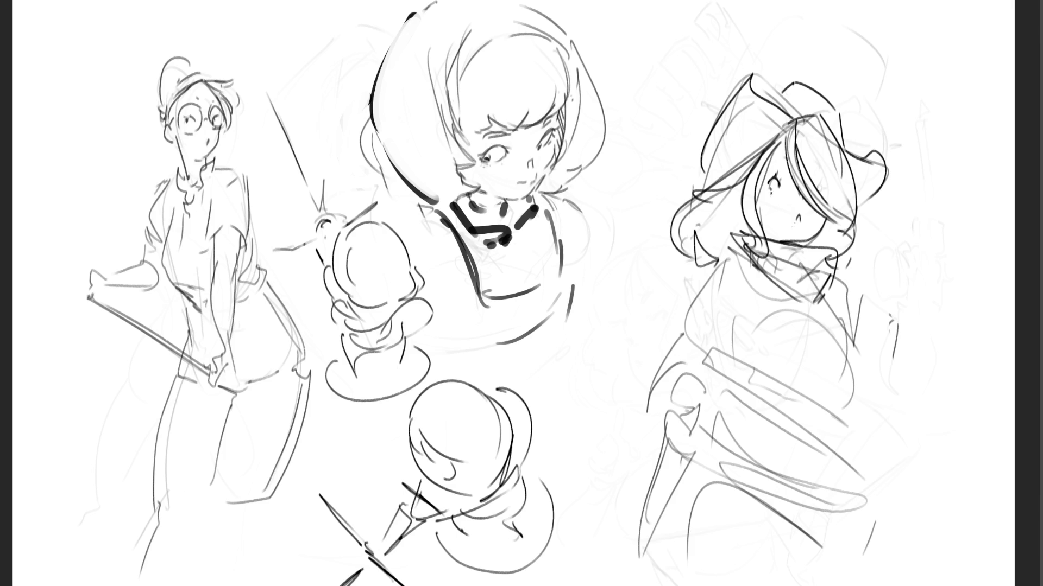
# - Add an eye highlight, the mouth, the left torso side and neckerchief lines to the witch
pyautogui.moveTo(778, 193); pyautogui.dragTo(780, 194)
pyautogui.moveTo(774, 236); pyautogui.dragTo(787, 237)
pyautogui.moveTo(741, 259)
pyautogui.mouseDown()
pyautogui.moveTo(726, 331)
pyautogui.moveTo(753, 261)
pyautogui.moveTo(728, 358)
pyautogui.mouseUp()
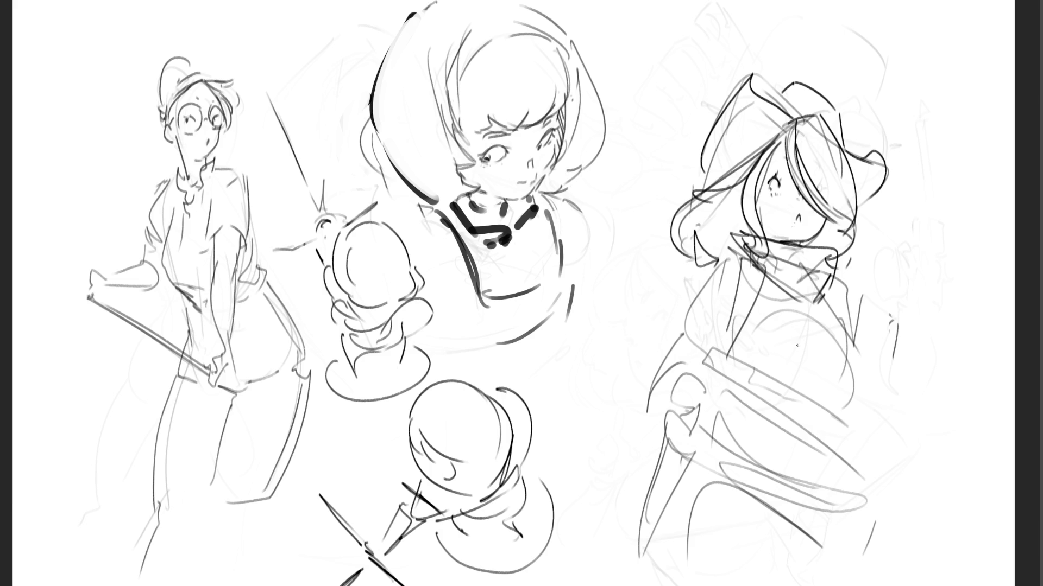
pyautogui.moveTo(866, 395); pyautogui.dragTo(862, 402)
pyautogui.moveTo(763, 270); pyautogui.dragTo(805, 304)
pyautogui.moveTo(830, 285); pyautogui.dragTo(803, 300)
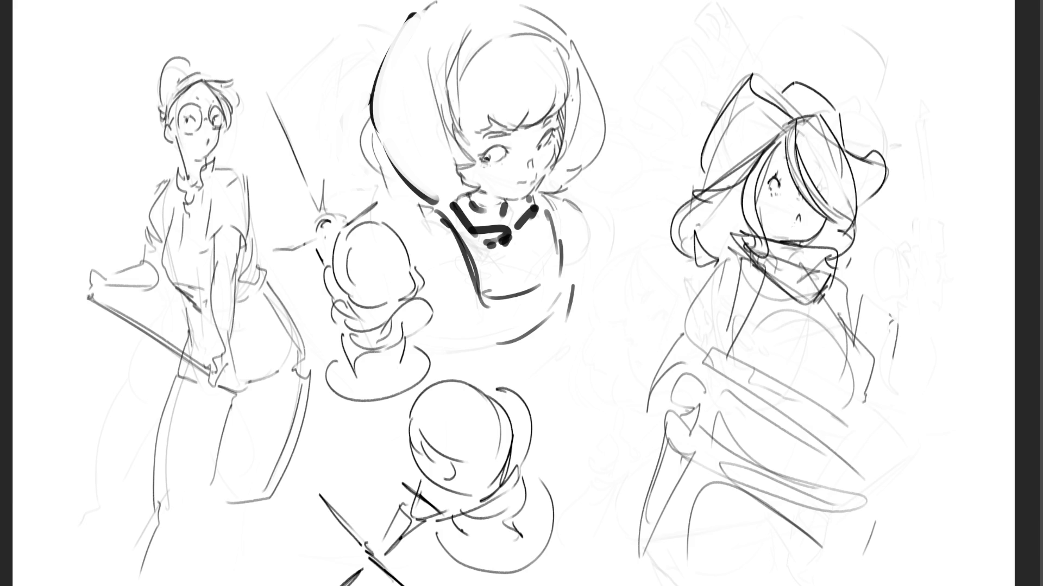
# - Ink the shoulder, left arm, side hatching and right torso line, redrawing the torso line once
pyautogui.moveTo(737, 261)
pyautogui.mouseDown()
pyautogui.moveTo(679, 323)
pyautogui.moveTo(721, 342)
pyautogui.mouseUp()
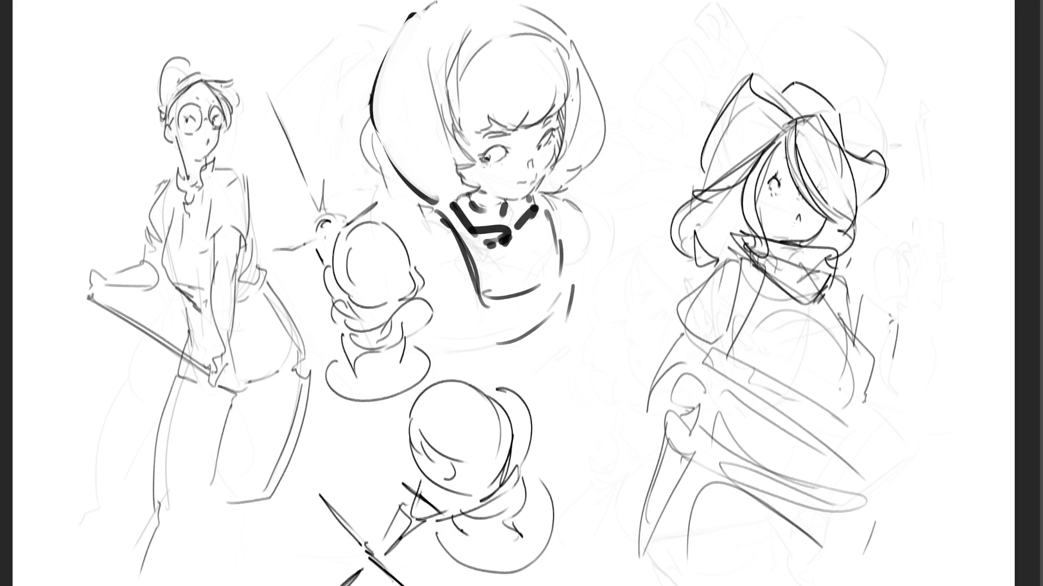
pyautogui.moveTo(733, 345)
pyautogui.mouseDown()
pyautogui.moveTo(736, 363)
pyautogui.moveTo(702, 360)
pyautogui.moveTo(715, 383)
pyautogui.mouseUp()
pyautogui.moveTo(721, 373)
pyautogui.mouseDown()
pyautogui.moveTo(720, 387)
pyautogui.moveTo(864, 478)
pyautogui.mouseUp()
pyautogui.moveTo(851, 428)
pyautogui.mouseDown()
pyautogui.moveTo(859, 443)
pyautogui.moveTo(853, 416)
pyautogui.mouseUp()
pyautogui.moveTo(835, 316); pyautogui.dragTo(851, 401)
pyautogui.hotkey('ctrl', 'z')
pyautogui.moveTo(836, 331); pyautogui.dragTo(852, 396)
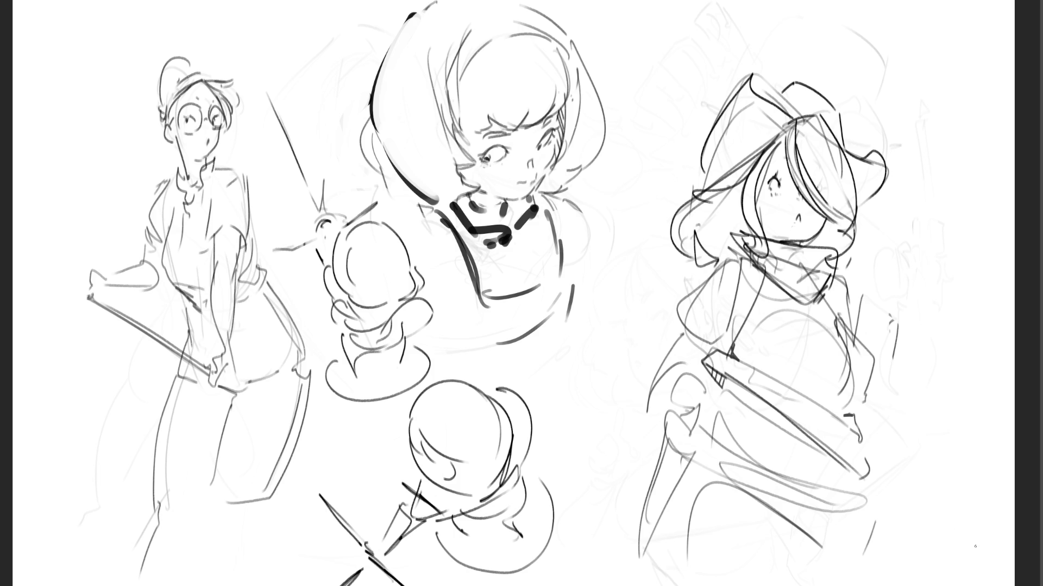
# - Ink the lower body, bottom marks, leg lines and hip line, discarding trial strokes
pyautogui.moveTo(726, 380); pyautogui.dragTo(715, 461)
pyautogui.moveTo(757, 399); pyautogui.dragTo(712, 441)
pyautogui.hotkey('ctrl', 'z')
pyautogui.hotkey('ctrl', 'z')
pyautogui.moveTo(702, 469)
pyautogui.mouseDown()
pyautogui.moveTo(703, 483)
pyautogui.moveTo(730, 488)
pyautogui.moveTo(828, 558)
pyautogui.moveTo(841, 556)
pyautogui.mouseUp()
pyautogui.moveTo(820, 515); pyautogui.dragTo(831, 543)
pyautogui.moveTo(830, 548); pyautogui.dragTo(873, 521)
pyautogui.moveTo(871, 493)
pyautogui.mouseDown()
pyautogui.moveTo(881, 506)
pyautogui.moveTo(870, 523)
pyautogui.mouseUp()
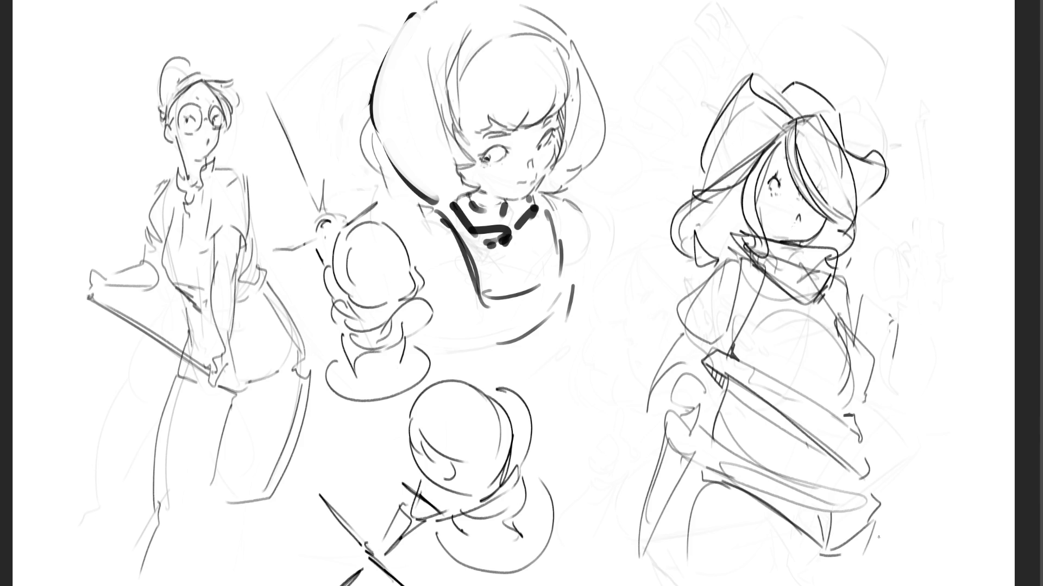
pyautogui.moveTo(819, 554); pyautogui.dragTo(823, 585)
pyautogui.moveTo(880, 514); pyautogui.dragTo(897, 578)
pyautogui.moveTo(862, 475); pyautogui.dragTo(860, 493)
# - Sketch the belt loop, hip details and a hand resting on the left hip
pyautogui.moveTo(698, 422)
pyautogui.mouseDown()
pyautogui.moveTo(685, 475)
pyautogui.moveTo(784, 450)
pyautogui.moveTo(890, 492)
pyautogui.moveTo(683, 469)
pyautogui.mouseUp()
pyautogui.moveTo(882, 471); pyautogui.dragTo(850, 480)
pyautogui.moveTo(715, 410); pyautogui.dragTo(695, 442)
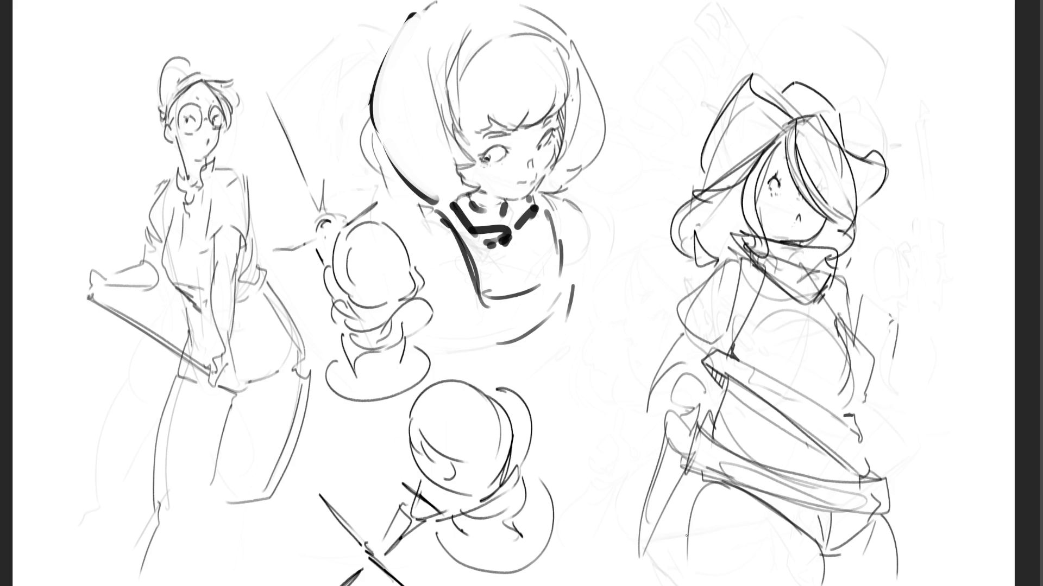
pyautogui.moveTo(703, 389)
pyautogui.mouseDown()
pyautogui.moveTo(711, 411)
pyautogui.moveTo(689, 410)
pyautogui.moveTo(697, 427)
pyautogui.mouseUp()
pyautogui.moveTo(691, 416); pyautogui.dragTo(687, 427)
pyautogui.moveTo(676, 383)
pyautogui.mouseDown()
pyautogui.moveTo(676, 411)
pyautogui.moveTo(683, 372)
pyautogui.moveTo(702, 390)
pyautogui.moveTo(705, 369)
pyautogui.moveTo(662, 408)
pyautogui.mouseUp()
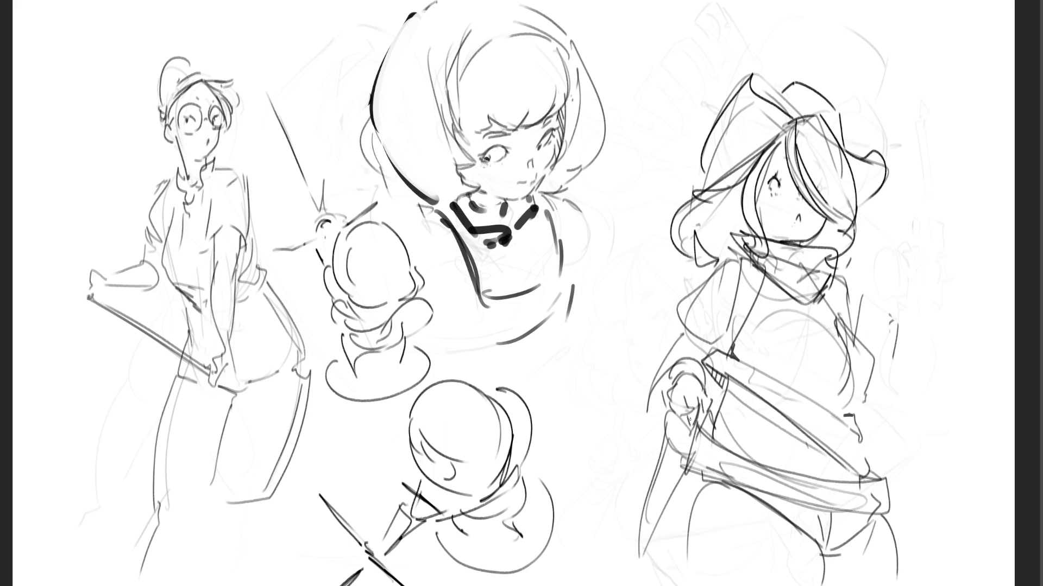
# - Sketch a knuckled hand at her right hip holding a long blade to the page bottom
pyautogui.moveTo(884, 472)
pyautogui.mouseDown()
pyautogui.moveTo(899, 453)
pyautogui.moveTo(910, 482)
pyautogui.moveTo(892, 513)
pyautogui.moveTo(934, 585)
pyautogui.mouseUp()
pyautogui.moveTo(895, 545); pyautogui.dragTo(926, 585)
pyautogui.moveTo(877, 463)
pyautogui.mouseDown()
pyautogui.moveTo(891, 452)
pyautogui.moveTo(882, 430)
pyautogui.moveTo(895, 455)
pyautogui.mouseUp()
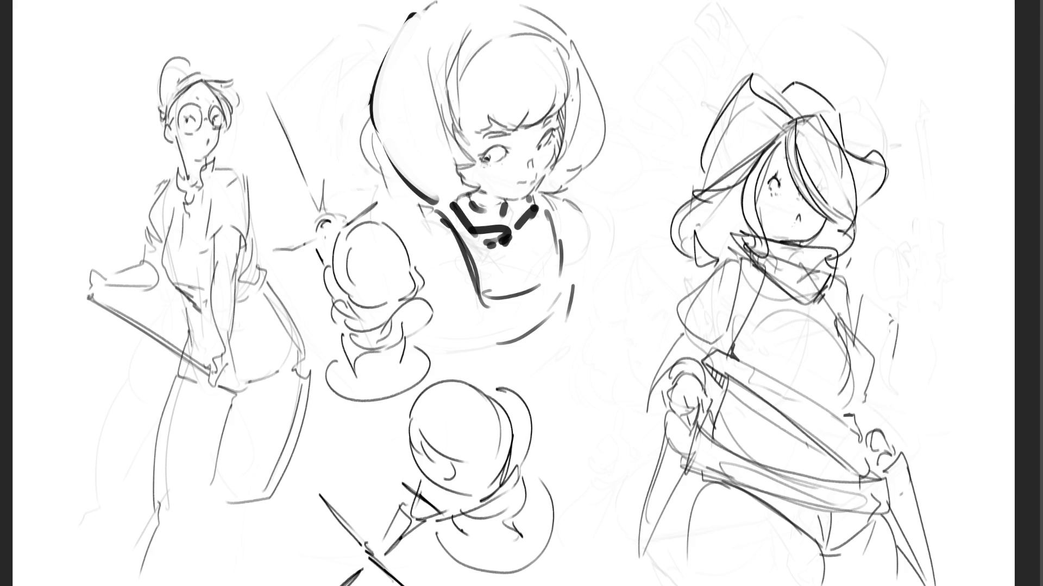
# - Lasso around the witch's scarf and fill it with dark tone
pyautogui.moveTo(831, 272)
pyautogui.mouseDown()
pyautogui.moveTo(716, 258)
pyautogui.moveTo(744, 264)
pyautogui.moveTo(728, 364)
pyautogui.mouseUp()
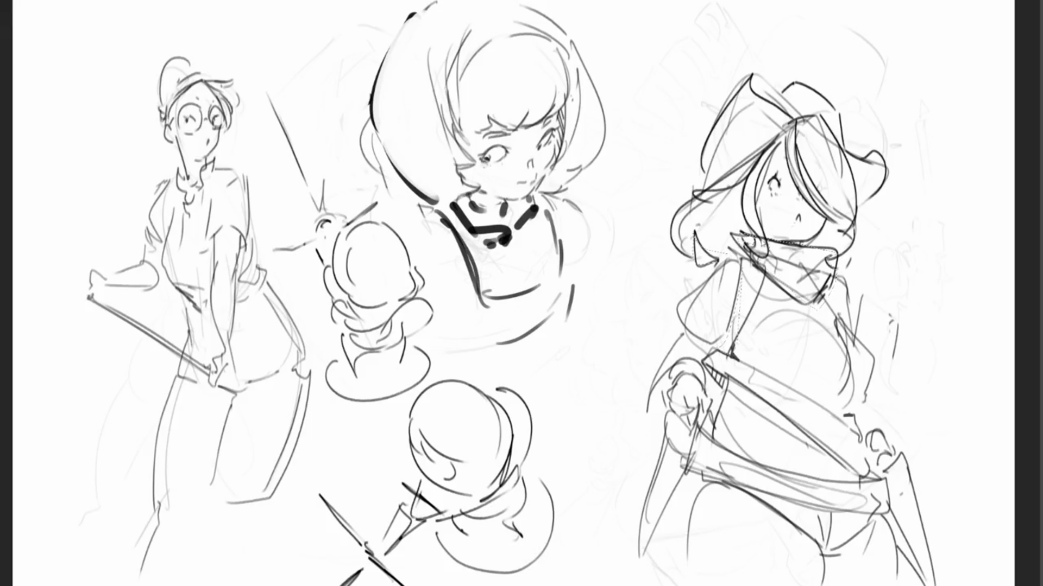
pyautogui.moveTo(741, 255)
pyautogui.mouseDown()
pyautogui.moveTo(736, 359)
pyautogui.moveTo(749, 337)
pyautogui.moveTo(744, 261)
pyautogui.moveTo(836, 306)
pyautogui.moveTo(862, 418)
pyautogui.moveTo(847, 404)
pyautogui.moveTo(820, 276)
pyautogui.moveTo(754, 239)
pyautogui.moveTo(728, 258)
pyautogui.moveTo(695, 236)
pyautogui.moveTo(717, 258)
pyautogui.mouseUp()
pyautogui.click(804, 429)
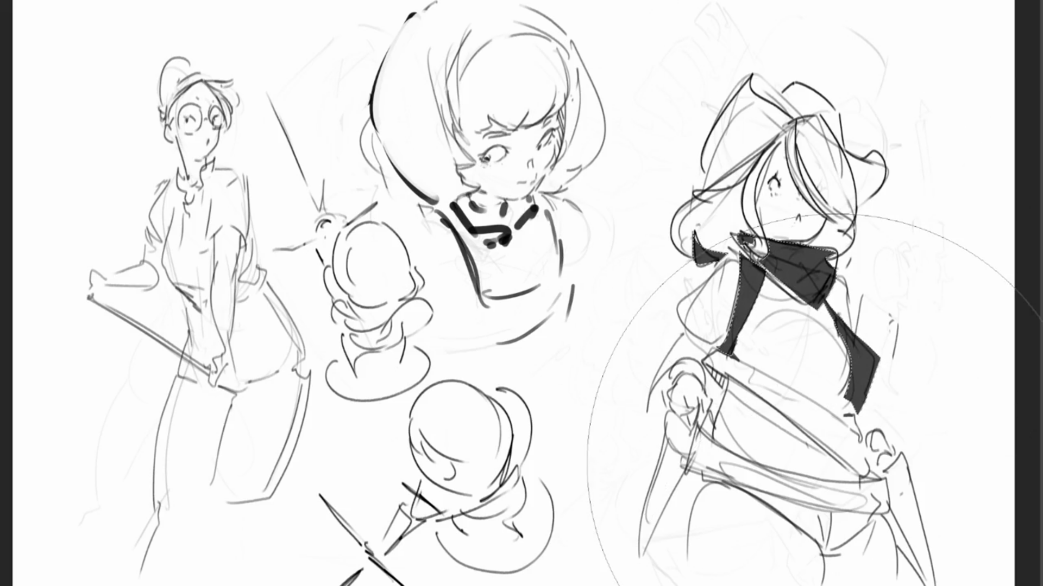
# - Deselect the scarf, hatch the belt edge, then fill the shorts black and soften them to mid-grey
pyautogui.hotkey('ctrl', 'd')
pyautogui.moveTo(704, 477); pyautogui.dragTo(730, 482)
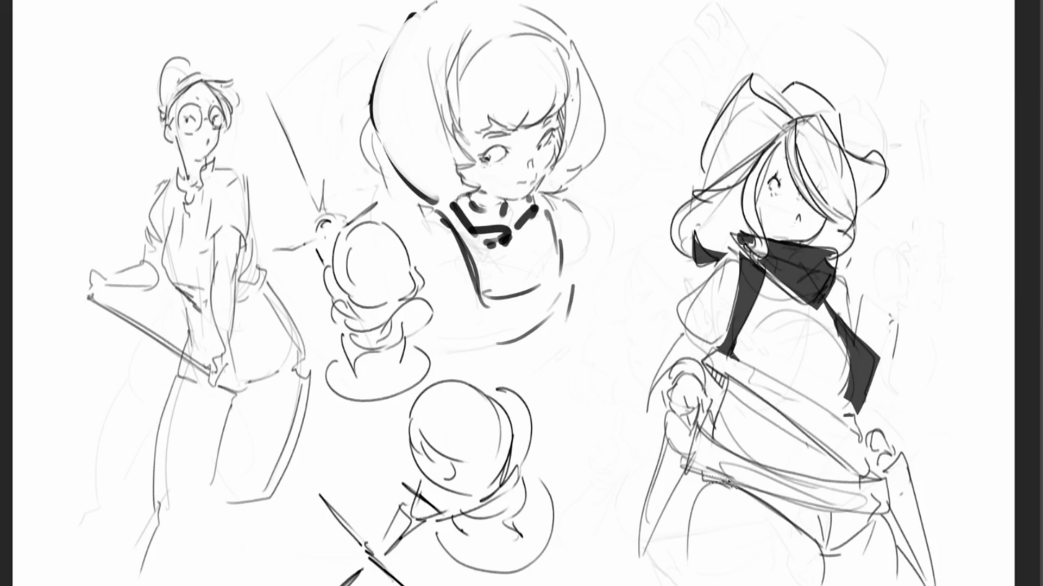
pyautogui.moveTo(847, 557)
pyautogui.mouseDown()
pyautogui.moveTo(872, 529)
pyautogui.moveTo(749, 468)
pyautogui.mouseUp()
pyautogui.click(737, 385)
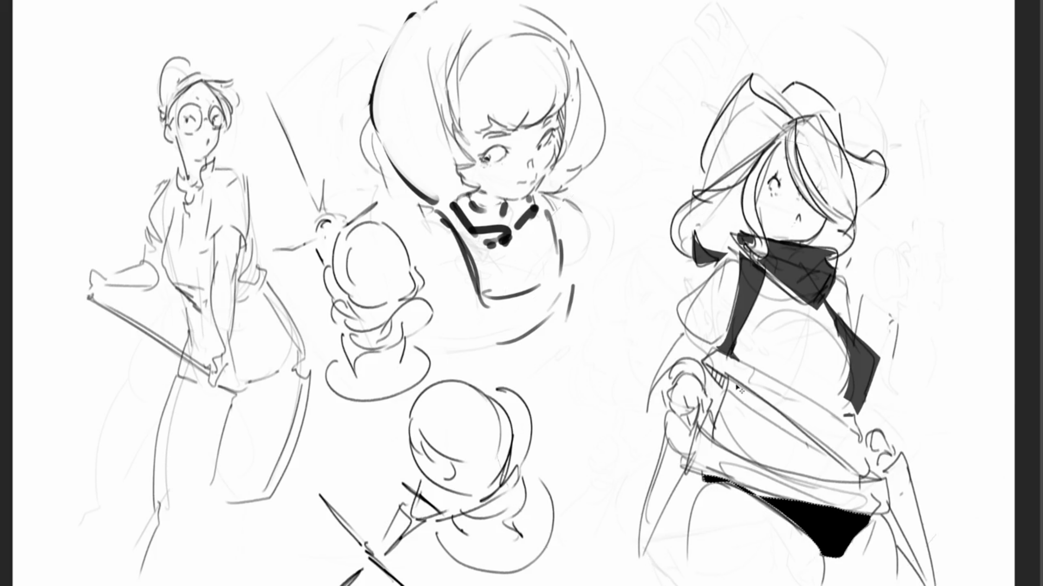
pyautogui.moveTo(771, 489); pyautogui.dragTo(847, 521)
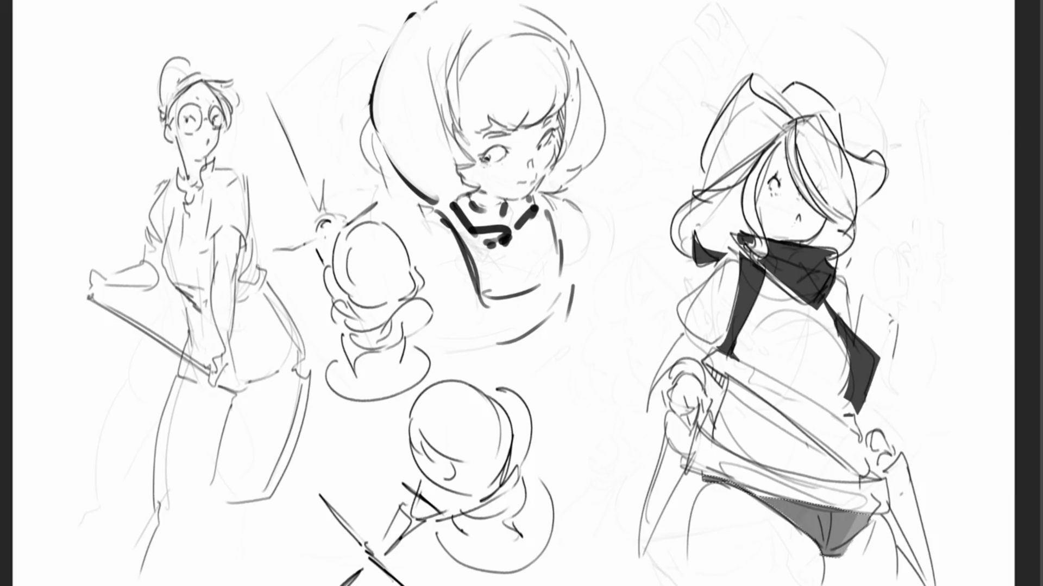
# - Shade the shorts, the hat and brim, and the hair around the face grey
pyautogui.moveTo(732, 483); pyautogui.dragTo(752, 494)
pyautogui.moveTo(771, 108); pyautogui.dragTo(706, 174)
pyautogui.moveTo(869, 168); pyautogui.dragTo(864, 217)
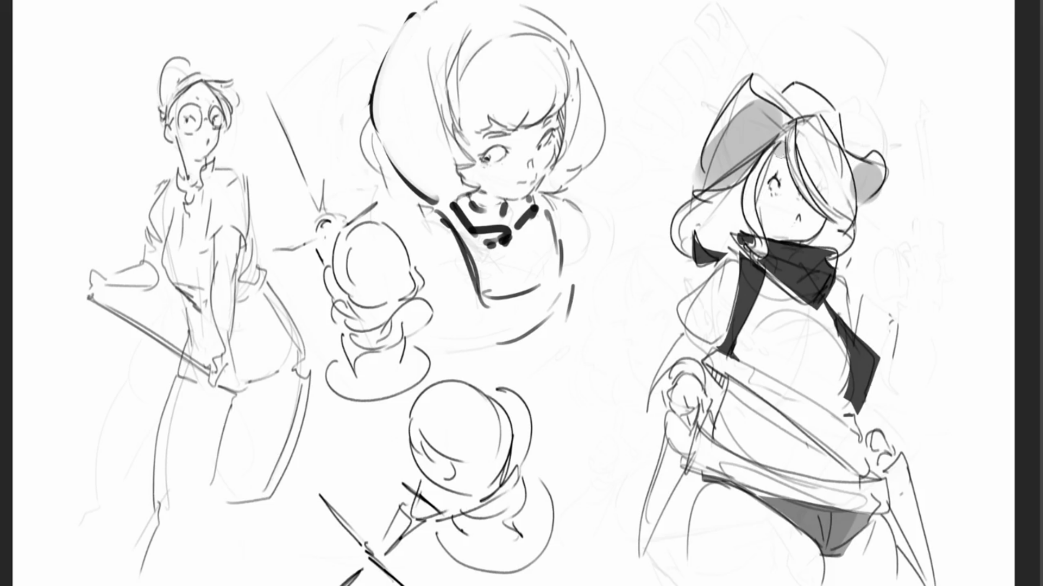
pyautogui.moveTo(785, 155)
pyautogui.mouseDown()
pyautogui.moveTo(831, 228)
pyautogui.moveTo(823, 217)
pyautogui.moveTo(825, 245)
pyautogui.moveTo(835, 239)
pyautogui.mouseUp()
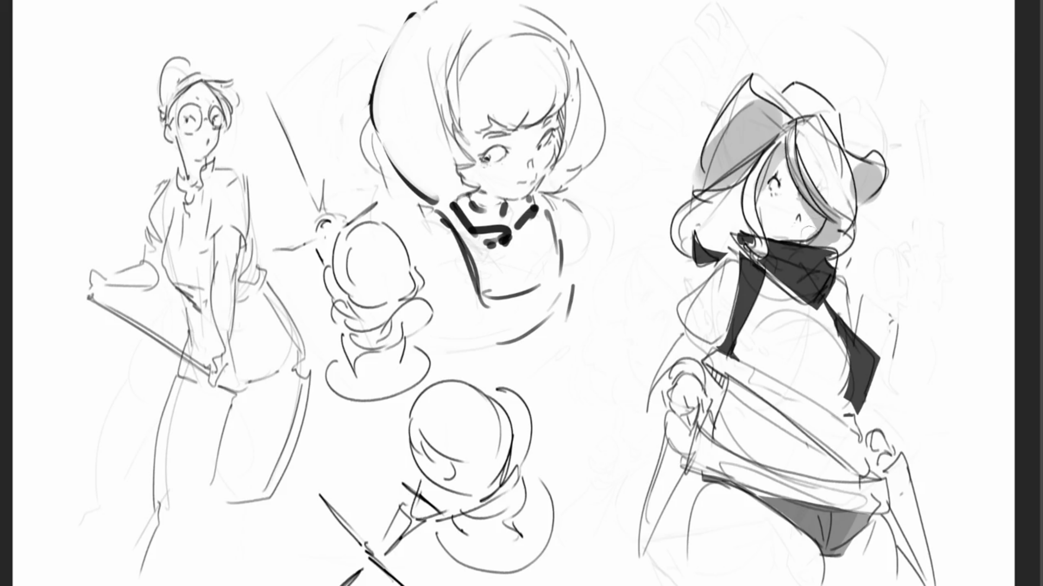
pyautogui.moveTo(706, 238); pyautogui.dragTo(749, 231)
pyautogui.hotkey('ctrl', 'z')
# - Shade the torso grey and extend the black vest and scarf with ink
pyautogui.moveTo(742, 357)
pyautogui.mouseDown()
pyautogui.moveTo(838, 372)
pyautogui.moveTo(795, 383)
pyautogui.moveTo(866, 442)
pyautogui.mouseUp()
pyautogui.moveTo(836, 318); pyautogui.dragTo(855, 387)
pyautogui.moveTo(863, 334); pyautogui.dragTo(855, 399)
pyautogui.moveTo(760, 266); pyautogui.dragTo(826, 312)
pyautogui.moveTo(765, 296)
pyautogui.mouseDown()
pyautogui.moveTo(820, 307)
pyautogui.moveTo(722, 364)
pyautogui.mouseUp()
pyautogui.moveTo(733, 274)
pyautogui.mouseDown()
pyautogui.moveTo(706, 345)
pyautogui.moveTo(665, 364)
pyautogui.moveTo(863, 478)
pyautogui.moveTo(882, 464)
pyautogui.moveTo(918, 576)
pyautogui.mouseUp()
# - Shade under the skirt, the shorts, the knife blade and the left forearm
pyautogui.moveTo(690, 469)
pyautogui.mouseDown()
pyautogui.moveTo(890, 530)
pyautogui.moveTo(700, 488)
pyautogui.mouseUp()
pyautogui.moveTo(771, 521)
pyautogui.mouseDown()
pyautogui.moveTo(883, 537)
pyautogui.moveTo(750, 516)
pyautogui.mouseUp()
pyautogui.moveTo(700, 486)
pyautogui.mouseDown()
pyautogui.moveTo(817, 554)
pyautogui.moveTo(825, 578)
pyautogui.moveTo(866, 543)
pyautogui.moveTo(880, 576)
pyautogui.moveTo(890, 556)
pyautogui.moveTo(869, 584)
pyautogui.moveTo(890, 565)
pyautogui.mouseUp()
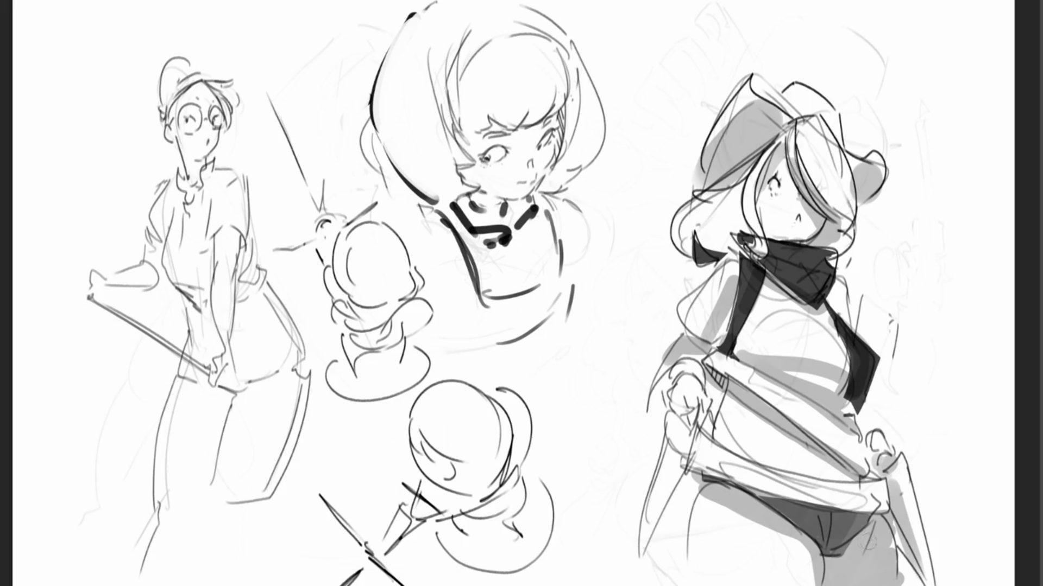
pyautogui.moveTo(696, 482)
pyautogui.mouseDown()
pyautogui.moveTo(812, 571)
pyautogui.moveTo(766, 526)
pyautogui.mouseUp()
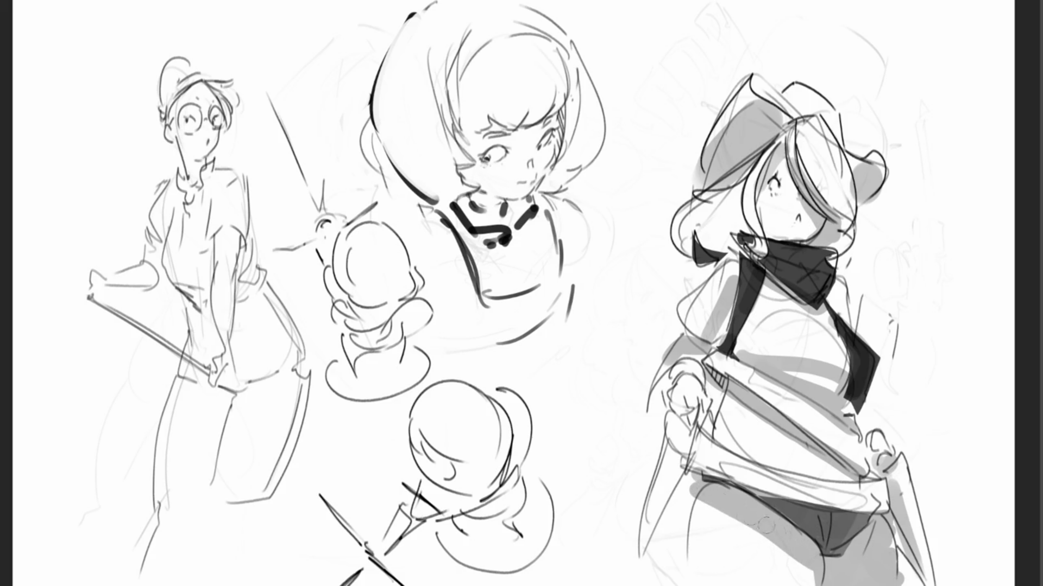
pyautogui.moveTo(685, 449); pyautogui.dragTo(643, 537)
pyautogui.moveTo(677, 478)
pyautogui.mouseDown()
pyautogui.moveTo(683, 410)
pyautogui.moveTo(706, 443)
pyautogui.mouseUp()
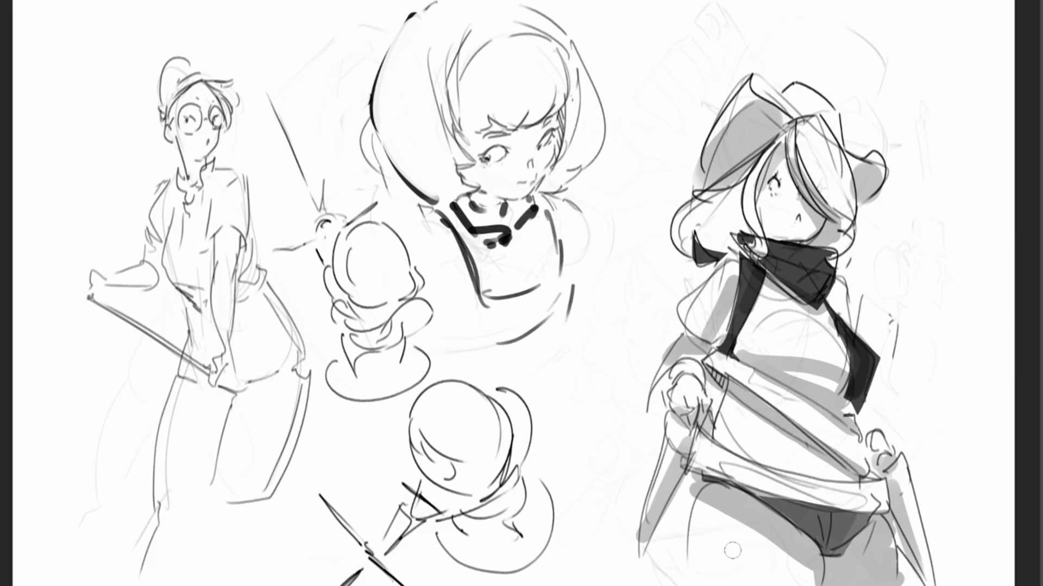
# - Try an eyebrow on the witch, darken the central head's eye, and begin lassoing the witch
pyautogui.moveTo(775, 160)
pyautogui.mouseDown()
pyautogui.moveTo(786, 156)
pyautogui.moveTo(791, 170)
pyautogui.moveTo(787, 156)
pyautogui.mouseUp()
pyautogui.hotkey('ctrl', 'z')
pyautogui.hotkey('ctrl', 'z')
pyautogui.hotkey('ctrl', 'z')
pyautogui.moveTo(499, 146); pyautogui.dragTo(541, 139)
pyautogui.moveTo(921, 135); pyautogui.dragTo(893, 1)
# - Lasso the whole witch, move her about 150 px right with Ctrl+T, and deselect
pyautogui.moveTo(682, 3)
pyautogui.mouseDown()
pyautogui.moveTo(626, 305)
pyautogui.moveTo(1004, 348)
pyautogui.mouseUp()
pyautogui.hotkey('ctrl', 't')
pyautogui.moveTo(855, 309); pyautogui.dragTo(885, 269)
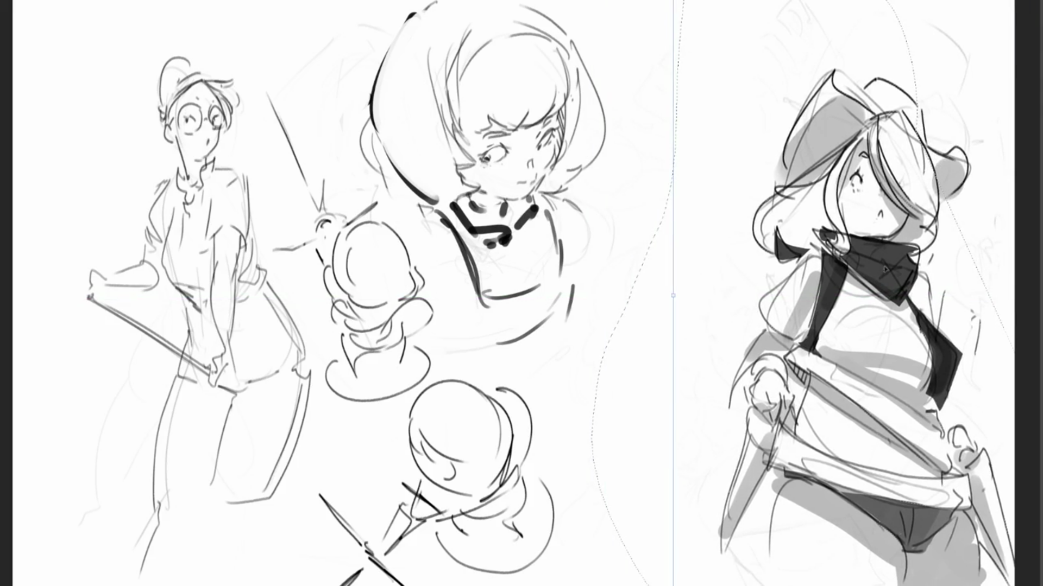
pyautogui.press('Return')
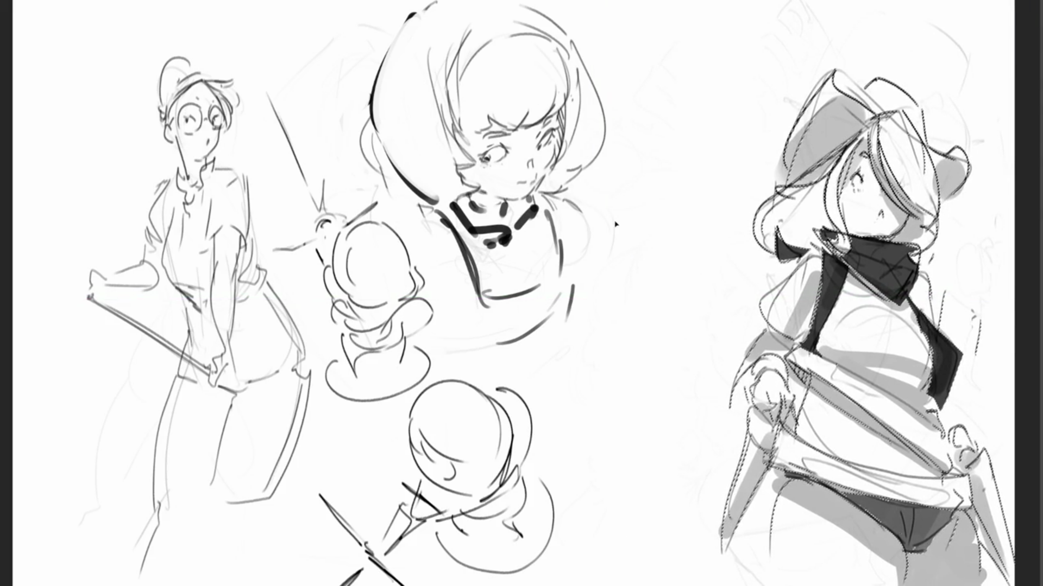
pyautogui.hotkey('ctrl', 'd')
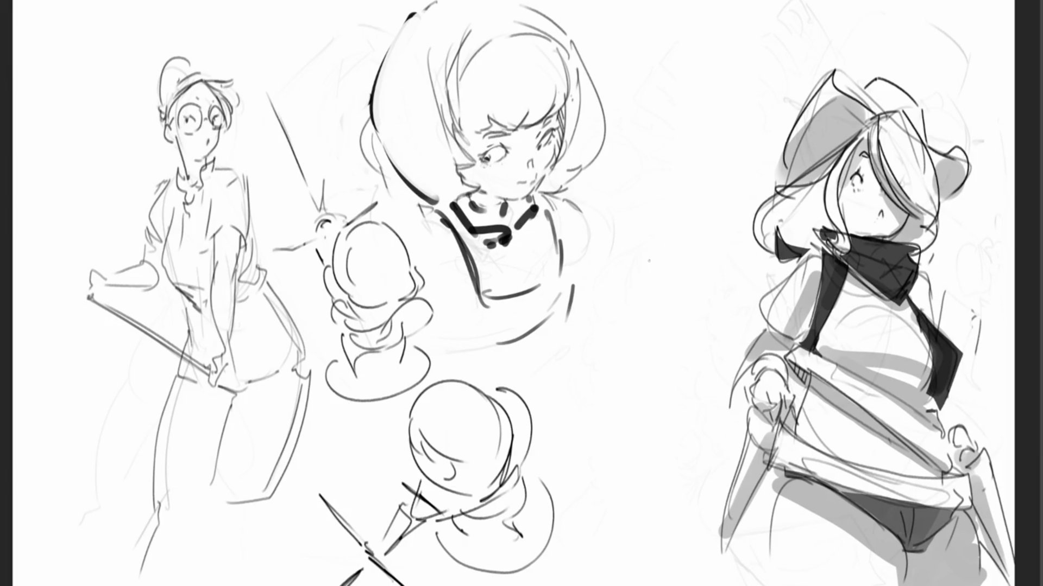
# - Draw a new small head with chin, neck and cheek lines between the sketches
pyautogui.moveTo(645, 248)
pyautogui.mouseDown()
pyautogui.moveTo(638, 239)
pyautogui.moveTo(676, 226)
pyautogui.moveTo(701, 288)
pyautogui.moveTo(652, 302)
pyautogui.moveTo(669, 316)
pyautogui.mouseUp()
pyautogui.moveTo(700, 285)
pyautogui.mouseDown()
pyautogui.moveTo(634, 337)
pyautogui.moveTo(674, 349)
pyautogui.mouseUp()
pyautogui.moveTo(693, 318); pyautogui.dragTo(694, 348)
pyautogui.moveTo(636, 274); pyautogui.dragTo(632, 314)
pyautogui.moveTo(701, 283); pyautogui.dragTo(700, 307)
# - Sketch a sword-like cross with dashes above the new head, a guideline and its body
pyautogui.moveTo(663, 207)
pyautogui.mouseDown()
pyautogui.moveTo(663, 219)
pyautogui.moveTo(661, 198)
pyautogui.moveTo(749, 191)
pyautogui.mouseUp()
pyautogui.moveTo(680, 203); pyautogui.dragTo(704, 211)
pyautogui.moveTo(641, 216)
pyautogui.mouseDown()
pyautogui.moveTo(662, 213)
pyautogui.moveTo(661, 44)
pyautogui.mouseUp()
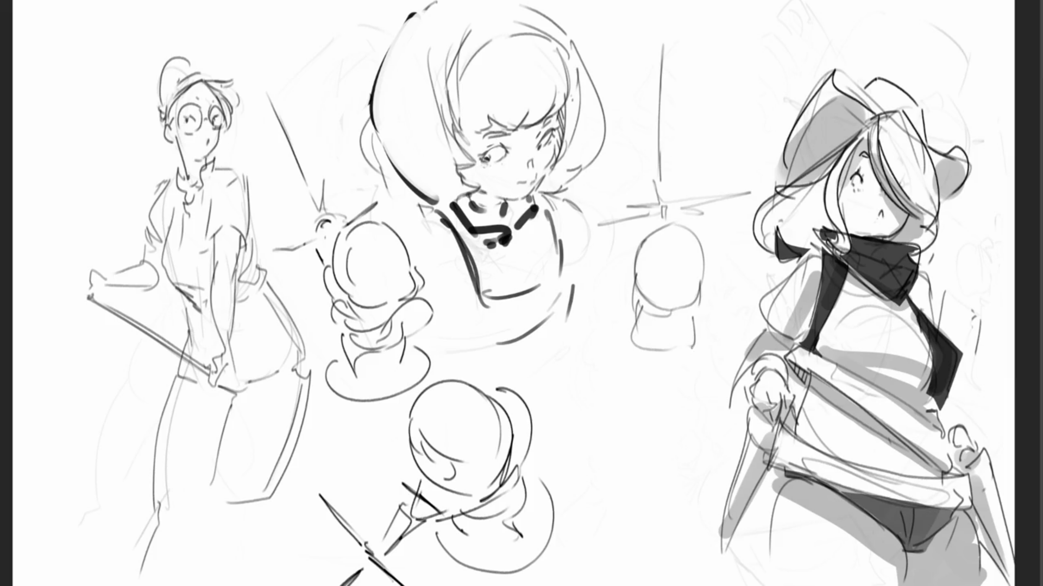
pyautogui.moveTo(636, 274); pyautogui.dragTo(701, 279)
pyautogui.moveTo(640, 345)
pyautogui.mouseDown()
pyautogui.moveTo(655, 371)
pyautogui.moveTo(695, 339)
pyautogui.moveTo(688, 367)
pyautogui.mouseUp()
# - Add side strokes, refine the lower curve and draw a base ellipse under the small head
pyautogui.moveTo(706, 304); pyautogui.dragTo(698, 335)
pyautogui.moveTo(633, 272); pyautogui.dragTo(625, 298)
pyautogui.moveTo(706, 283); pyautogui.dragTo(701, 302)
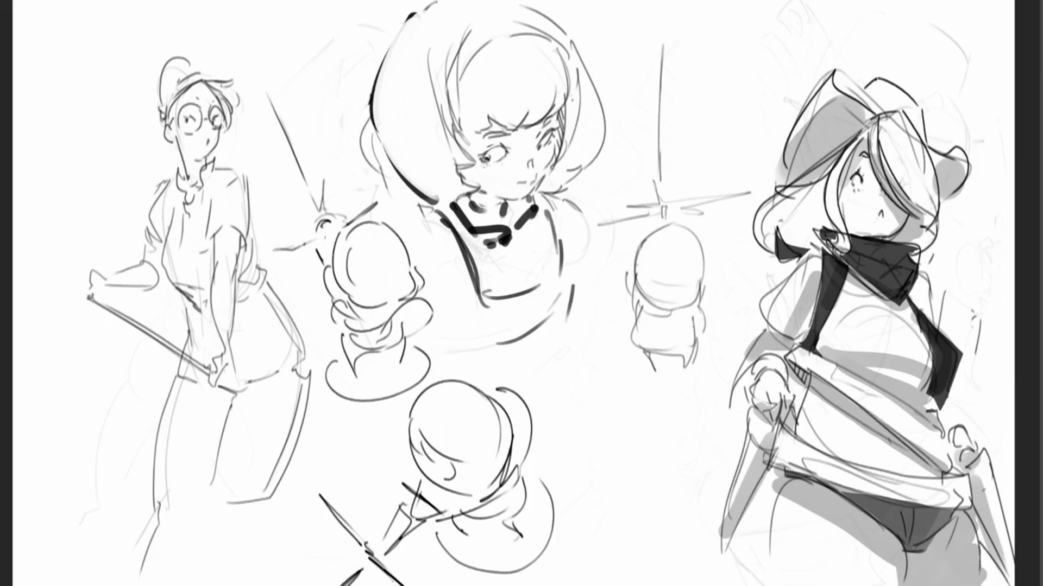
pyautogui.moveTo(629, 341); pyautogui.dragTo(697, 340)
pyautogui.moveTo(623, 316)
pyautogui.mouseDown()
pyautogui.moveTo(617, 341)
pyautogui.moveTo(717, 328)
pyautogui.mouseUp()
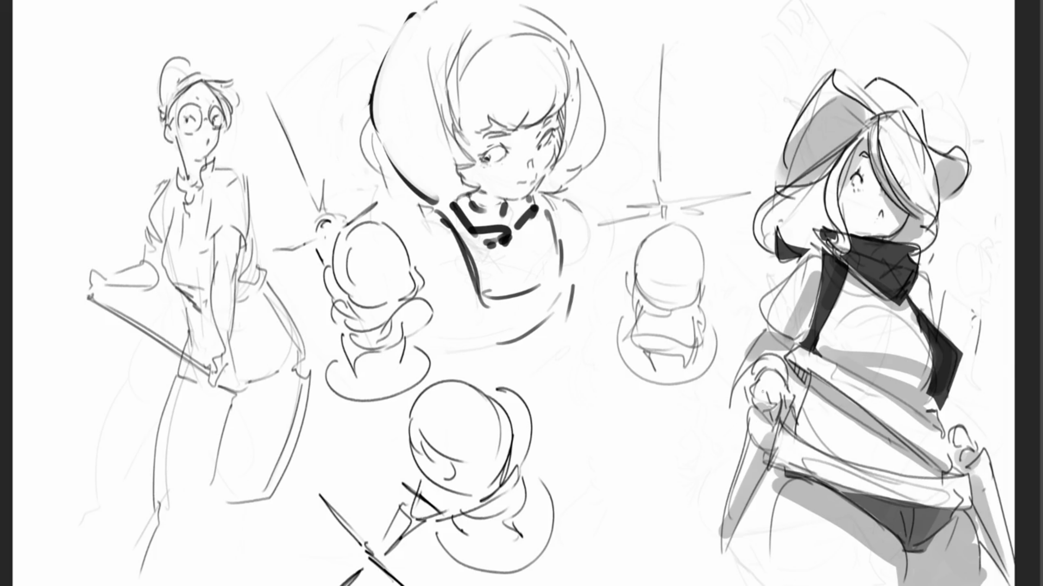
# - Add an arc, refined face line and bracket curves around the new head
pyautogui.moveTo(638, 250)
pyautogui.mouseDown()
pyautogui.moveTo(647, 222)
pyautogui.moveTo(689, 223)
pyautogui.moveTo(704, 272)
pyautogui.mouseUp()
pyautogui.moveTo(640, 238)
pyautogui.mouseDown()
pyautogui.moveTo(638, 261)
pyautogui.moveTo(695, 285)
pyautogui.mouseUp()
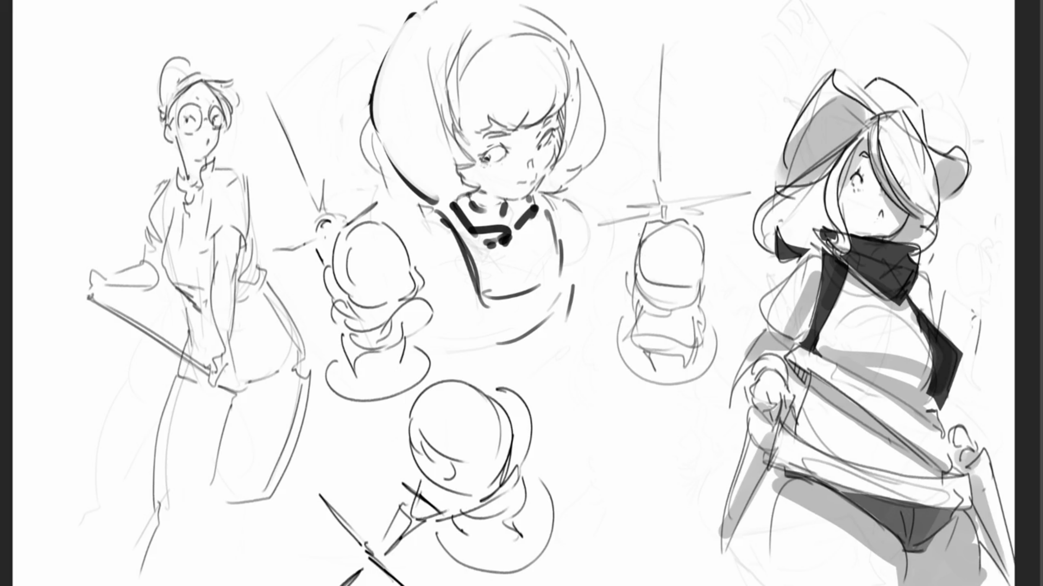
pyautogui.moveTo(634, 231)
pyautogui.mouseDown()
pyautogui.moveTo(625, 242)
pyautogui.moveTo(660, 293)
pyautogui.moveTo(713, 292)
pyautogui.mouseUp()
pyautogui.moveTo(707, 240); pyautogui.dragTo(720, 290)
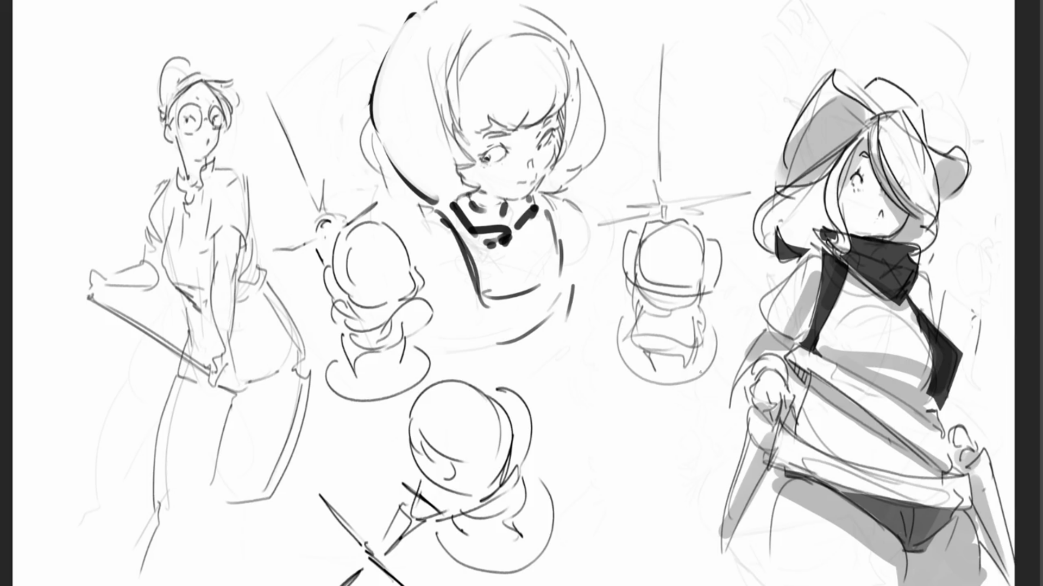
# - Draw a spiral in the lower chibi head and a small pointed hat on the left one
pyautogui.moveTo(452, 413)
pyautogui.mouseDown()
pyautogui.moveTo(464, 461)
pyautogui.moveTo(461, 402)
pyautogui.moveTo(455, 438)
pyautogui.moveTo(468, 447)
pyautogui.moveTo(479, 419)
pyautogui.moveTo(460, 417)
pyautogui.moveTo(469, 437)
pyautogui.mouseUp()
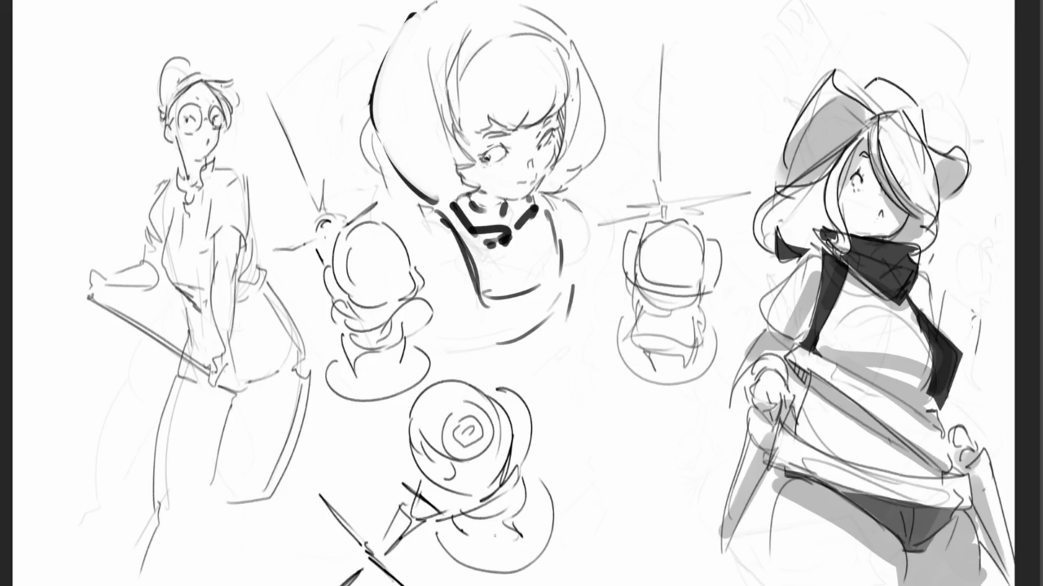
pyautogui.moveTo(374, 220)
pyautogui.mouseDown()
pyautogui.moveTo(413, 255)
pyautogui.moveTo(379, 210)
pyautogui.moveTo(417, 251)
pyautogui.mouseUp()
pyautogui.moveTo(386, 220)
pyautogui.mouseDown()
pyautogui.moveTo(411, 226)
pyautogui.moveTo(418, 247)
pyautogui.mouseUp()
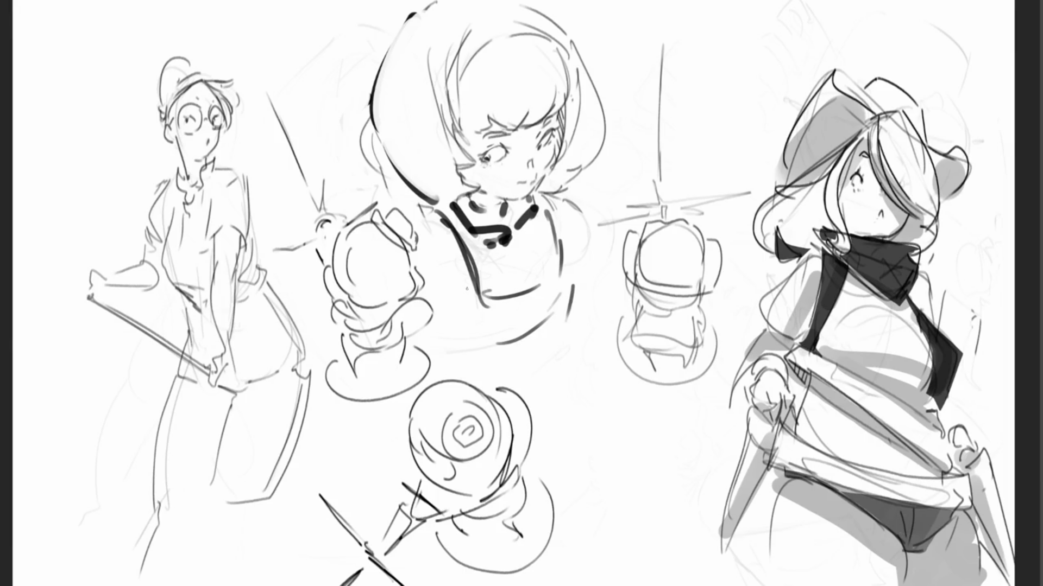
# - Mirror the canvas horizontally and try an arm stroke, then undo it
pyautogui.press('m')
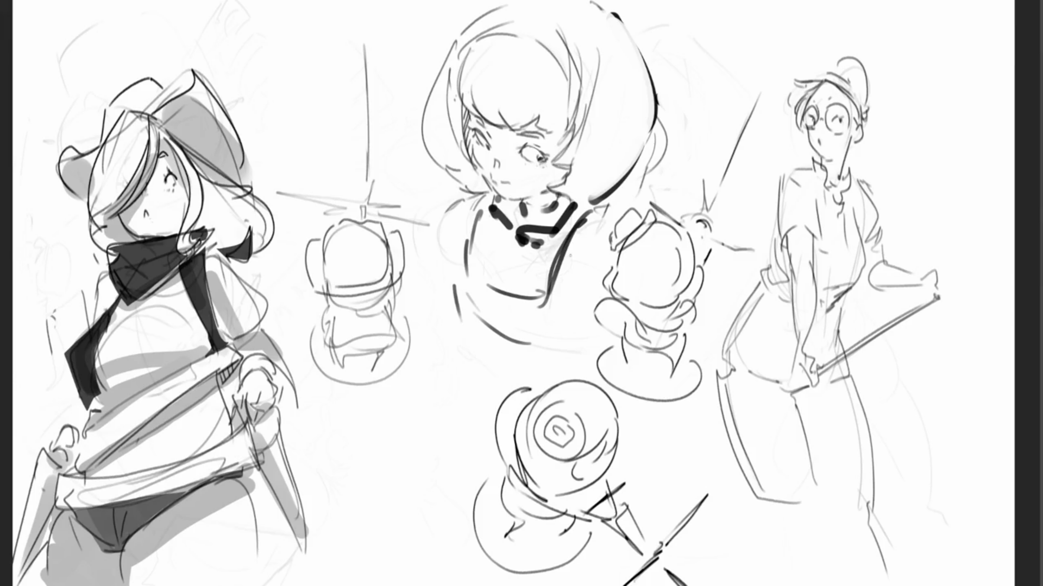
pyautogui.moveTo(791, 273)
pyautogui.mouseDown()
pyautogui.moveTo(797, 356)
pyautogui.moveTo(814, 263)
pyautogui.mouseUp()
pyautogui.hotkey('ctrl', 'z')
# - Sketch a hand gripping the staff's end, the sleeve, arm and torso side contour
pyautogui.moveTo(803, 353)
pyautogui.mouseDown()
pyautogui.moveTo(821, 366)
pyautogui.moveTo(798, 380)
pyautogui.moveTo(808, 391)
pyautogui.moveTo(821, 365)
pyautogui.moveTo(925, 301)
pyautogui.moveTo(937, 267)
pyautogui.moveTo(927, 276)
pyautogui.mouseUp()
pyautogui.moveTo(926, 281)
pyautogui.mouseDown()
pyautogui.moveTo(933, 296)
pyautogui.moveTo(951, 292)
pyautogui.moveTo(915, 277)
pyautogui.moveTo(950, 292)
pyautogui.mouseUp()
pyautogui.moveTo(881, 243); pyautogui.dragTo(861, 289)
pyautogui.moveTo(867, 218); pyautogui.dragTo(853, 276)
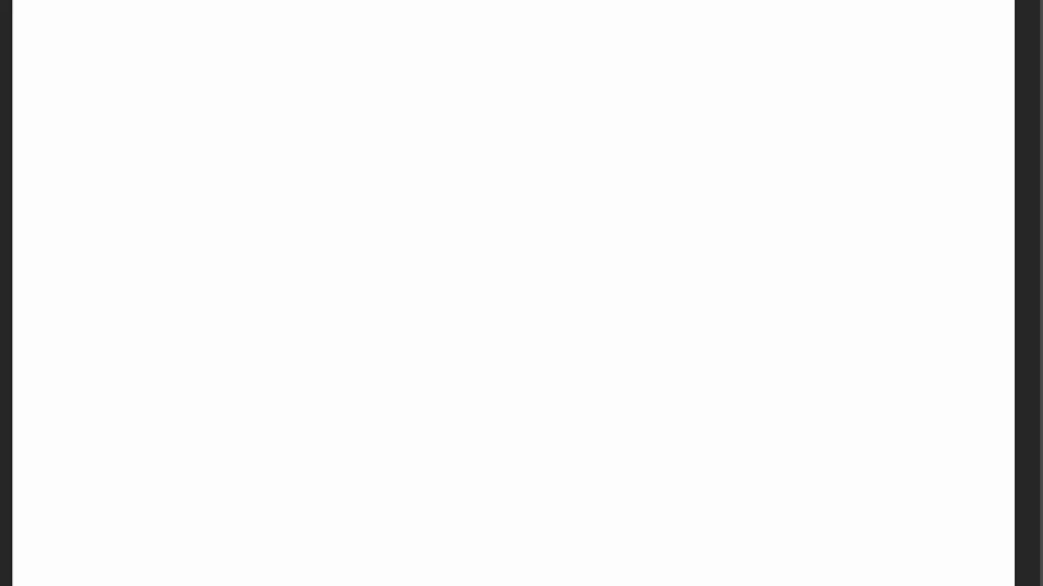
pyautogui.moveTo(606, 140); pyautogui.dragTo(658, 97)
# - Outline the cow's bean-shaped body and sketch two eyes, an eye patch and nostrils
pyautogui.moveTo(605, 138)
pyautogui.mouseDown()
pyautogui.moveTo(619, 205)
pyautogui.moveTo(665, 93)
pyautogui.moveTo(762, 185)
pyautogui.moveTo(752, 276)
pyautogui.mouseUp()
pyautogui.moveTo(618, 185)
pyautogui.mouseDown()
pyautogui.moveTo(609, 313)
pyautogui.moveTo(677, 391)
pyautogui.mouseUp()
pyautogui.moveTo(777, 380); pyautogui.dragTo(744, 396)
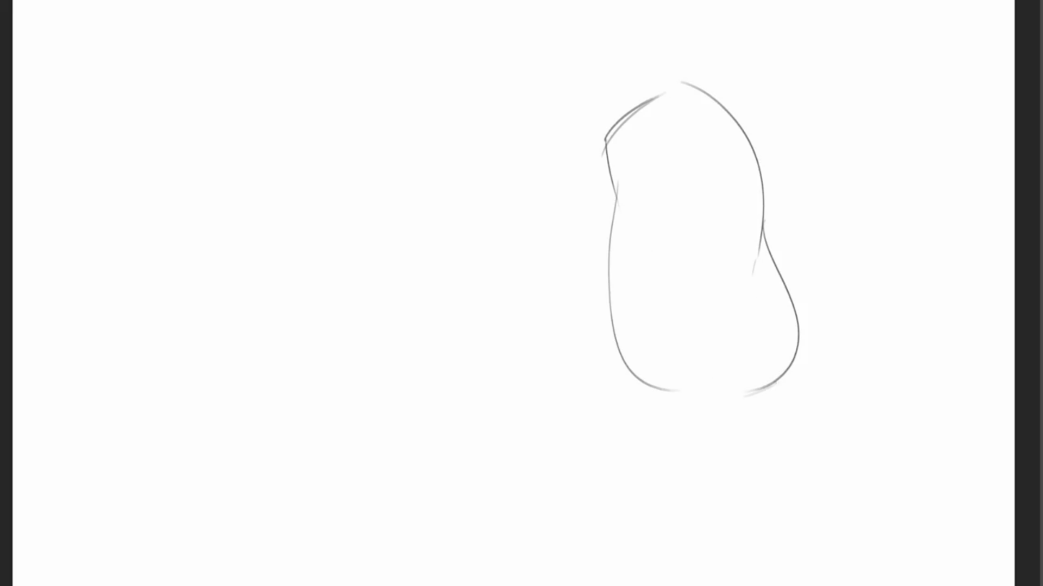
pyautogui.moveTo(654, 139); pyautogui.dragTo(656, 139)
pyautogui.moveTo(729, 137); pyautogui.dragTo(735, 147)
pyautogui.moveTo(633, 138)
pyautogui.mouseDown()
pyautogui.moveTo(676, 108)
pyautogui.moveTo(679, 162)
pyautogui.moveTo(634, 165)
pyautogui.mouseUp()
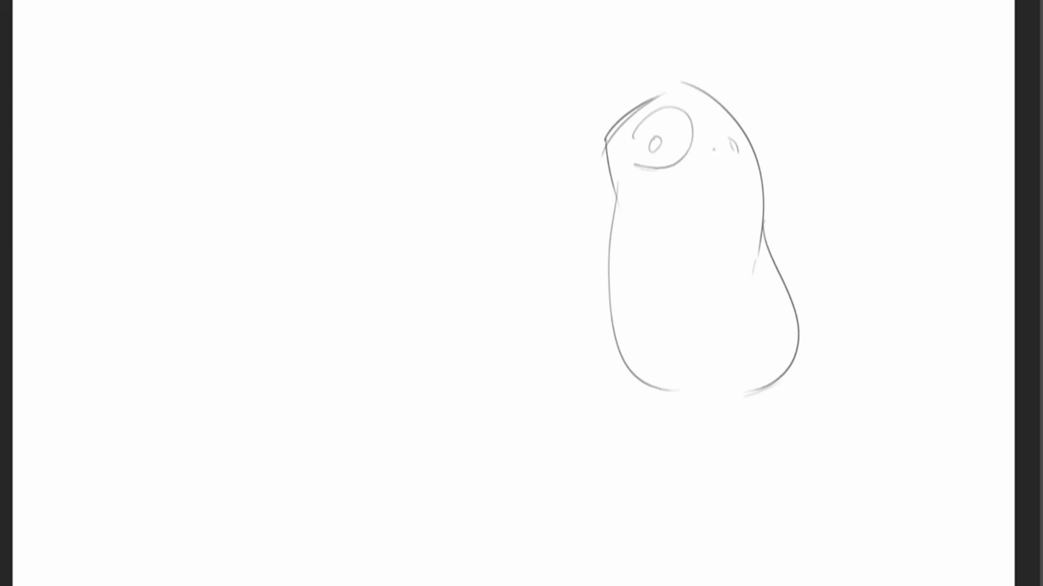
pyautogui.moveTo(704, 167)
pyautogui.mouseDown()
pyautogui.moveTo(735, 183)
pyautogui.moveTo(710, 190)
pyautogui.moveTo(734, 218)
pyautogui.mouseUp()
# - Draw the round snout, mouth, long tongue and nose ring, redoing the mouth strokes
pyautogui.moveTo(737, 175)
pyautogui.mouseDown()
pyautogui.moveTo(747, 186)
pyautogui.moveTo(724, 195)
pyautogui.moveTo(726, 213)
pyautogui.mouseUp()
pyautogui.moveTo(722, 192); pyautogui.dragTo(722, 202)
pyautogui.hotkey('ctrl', 'z')
pyautogui.hotkey('ctrl', 'z')
pyautogui.moveTo(723, 202); pyautogui.dragTo(725, 227)
pyautogui.hotkey('ctrl', 'z')
pyautogui.hotkey('ctrl', 'z')
pyautogui.moveTo(711, 191); pyautogui.dragTo(721, 198)
pyautogui.moveTo(722, 199); pyautogui.dragTo(725, 271)
pyautogui.moveTo(732, 224); pyautogui.dragTo(724, 273)
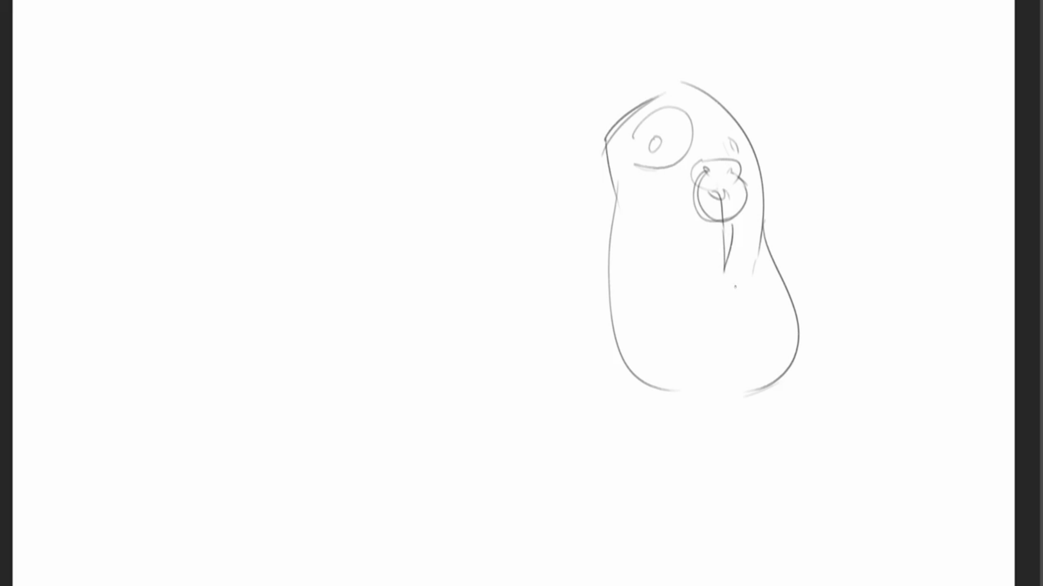
pyautogui.moveTo(726, 185); pyautogui.dragTo(732, 215)
# - Sketch both ears and a horn, discarding misplaced strokes, and close the body's bottom
pyautogui.moveTo(577, 91); pyautogui.dragTo(594, 140)
pyautogui.moveTo(579, 91)
pyautogui.mouseDown()
pyautogui.moveTo(615, 119)
pyautogui.moveTo(571, 130)
pyautogui.moveTo(598, 135)
pyautogui.moveTo(619, 108)
pyautogui.mouseUp()
pyautogui.hotkey('ctrl', 'z')
pyautogui.hotkey('ctrl', 'z')
pyautogui.hotkey('ctrl', 'z')
pyautogui.hotkey('ctrl', 'z')
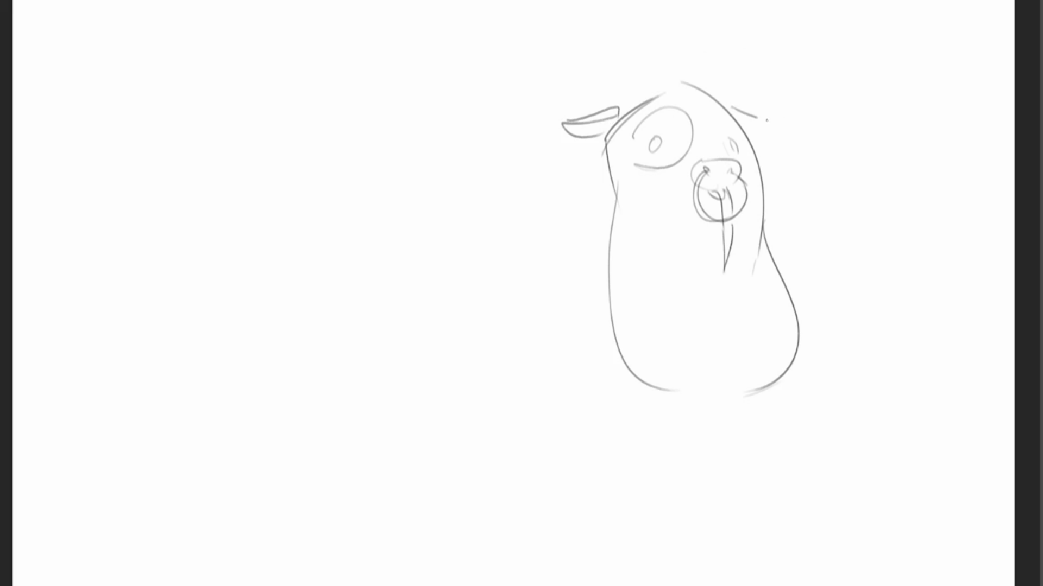
pyautogui.moveTo(729, 102)
pyautogui.mouseDown()
pyautogui.moveTo(771, 114)
pyautogui.moveTo(756, 128)
pyautogui.mouseUp()
pyautogui.moveTo(634, 77)
pyautogui.mouseDown()
pyautogui.moveTo(639, 102)
pyautogui.moveTo(715, 70)
pyautogui.moveTo(720, 99)
pyautogui.mouseUp()
pyautogui.hotkey('ctrl', 'z')
pyautogui.hotkey('ctrl', 'z')
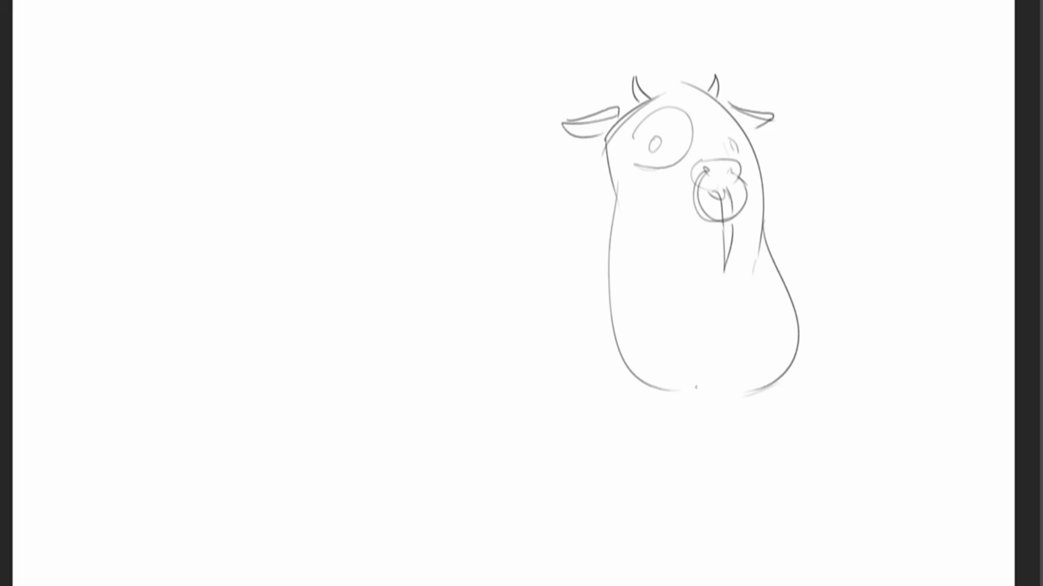
pyautogui.moveTo(685, 392); pyautogui.dragTo(736, 380)
# - Sketch the udder with teats, a hoof and the hind leg
pyautogui.moveTo(798, 351); pyautogui.dragTo(800, 423)
pyautogui.moveTo(676, 399)
pyautogui.mouseDown()
pyautogui.moveTo(720, 452)
pyautogui.moveTo(811, 415)
pyautogui.mouseUp()
pyautogui.moveTo(745, 435); pyautogui.dragTo(793, 425)
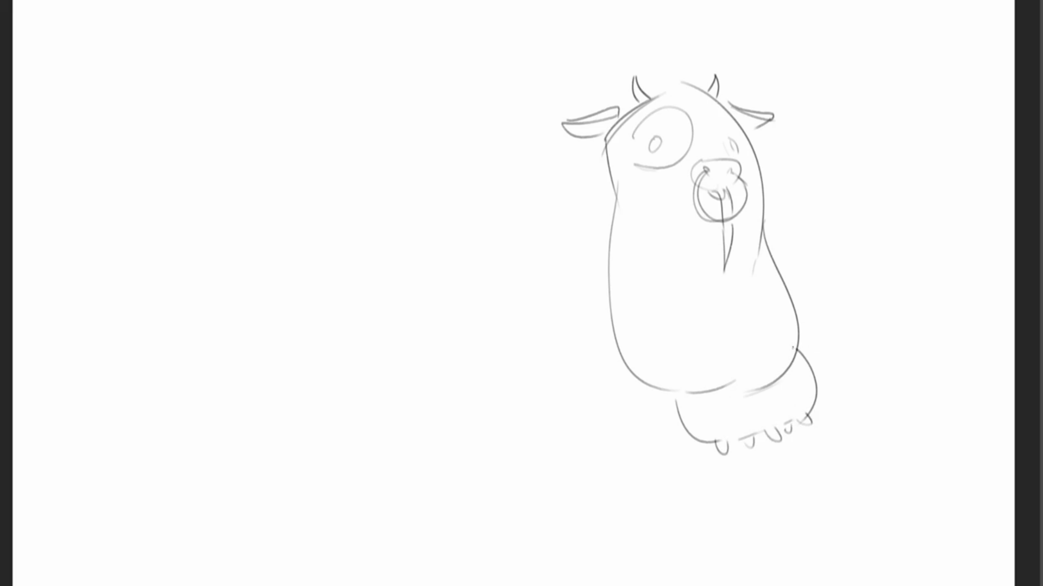
pyautogui.moveTo(610, 335)
pyautogui.mouseDown()
pyautogui.moveTo(656, 429)
pyautogui.moveTo(655, 410)
pyautogui.mouseUp()
pyautogui.moveTo(810, 351); pyautogui.dragTo(816, 366)
# - Draw short left and right arm lines and a curving tail with a tufted tip
pyautogui.moveTo(620, 251); pyautogui.dragTo(655, 320)
pyautogui.moveTo(760, 251); pyautogui.dragTo(753, 320)
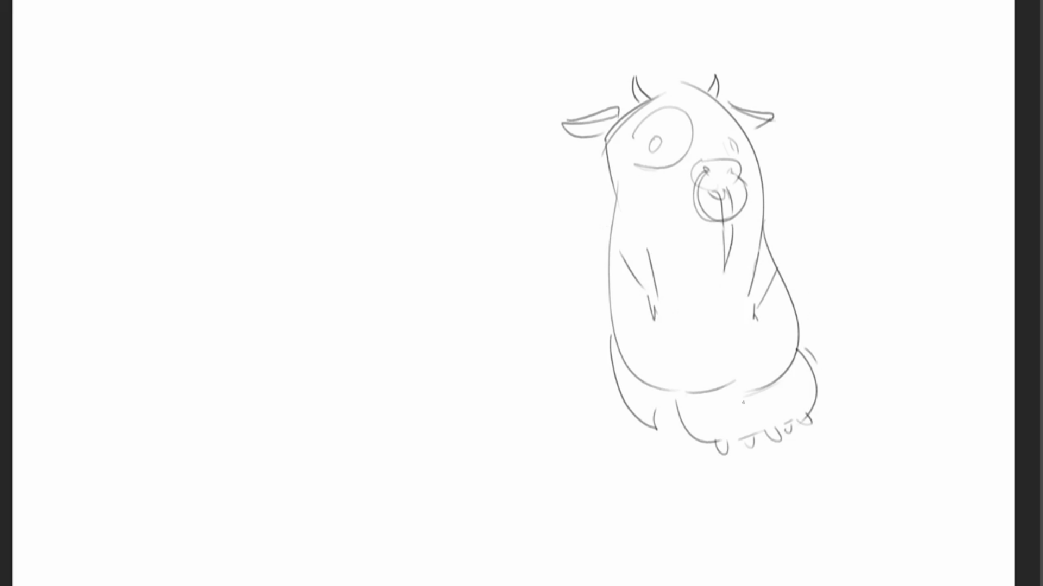
pyautogui.moveTo(601, 312); pyautogui.dragTo(607, 350)
pyautogui.moveTo(605, 302)
pyautogui.mouseDown()
pyautogui.moveTo(550, 292)
pyautogui.moveTo(507, 378)
pyautogui.moveTo(536, 332)
pyautogui.moveTo(585, 293)
pyautogui.mouseUp()
pyautogui.moveTo(494, 370)
pyautogui.mouseDown()
pyautogui.moveTo(483, 377)
pyautogui.moveTo(497, 386)
pyautogui.mouseUp()
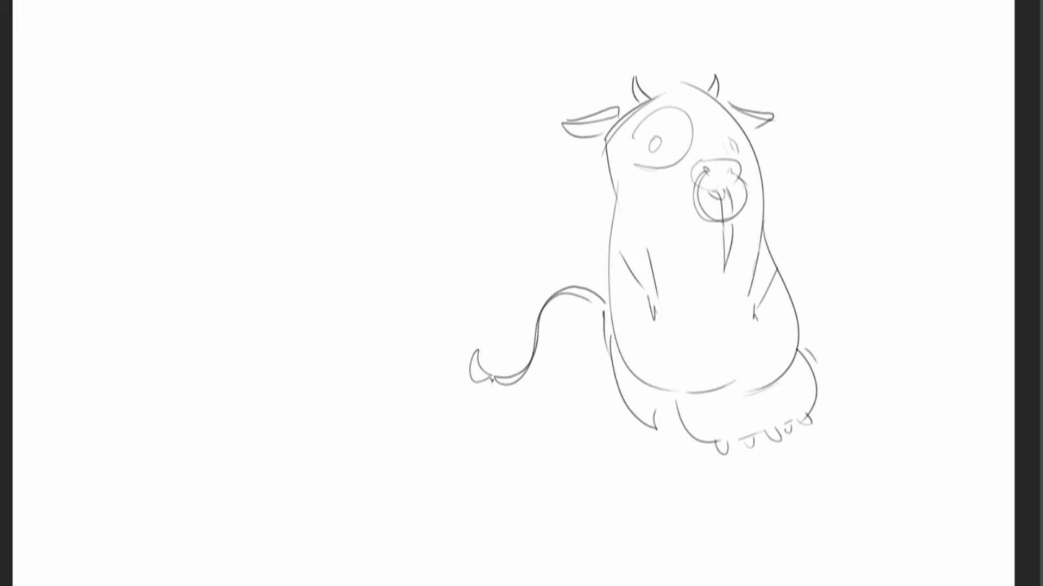
# - Add hooves to both lower legs, darken the nose ring and tongue, and hatch the eye patch
pyautogui.moveTo(675, 424)
pyautogui.mouseDown()
pyautogui.moveTo(640, 445)
pyautogui.moveTo(647, 466)
pyautogui.mouseUp()
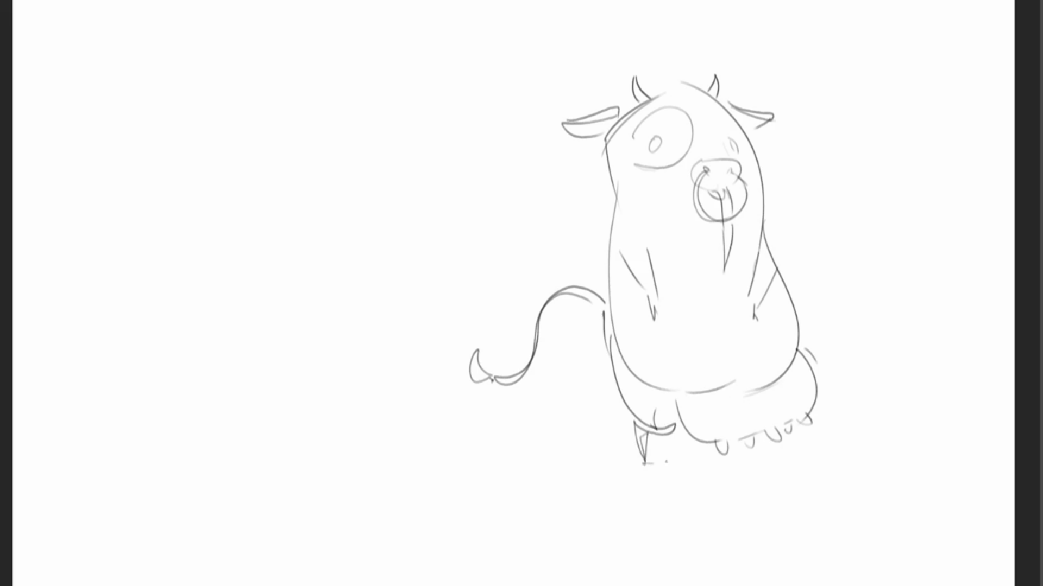
pyautogui.moveTo(782, 464); pyautogui.dragTo(791, 432)
pyautogui.moveTo(706, 223)
pyautogui.mouseDown()
pyautogui.moveTo(747, 209)
pyautogui.moveTo(732, 165)
pyautogui.moveTo(713, 175)
pyautogui.moveTo(732, 159)
pyautogui.moveTo(738, 165)
pyautogui.moveTo(693, 171)
pyautogui.moveTo(725, 187)
pyautogui.moveTo(711, 191)
pyautogui.moveTo(722, 220)
pyautogui.moveTo(725, 213)
pyautogui.moveTo(726, 268)
pyautogui.mouseUp()
pyautogui.moveTo(732, 219); pyautogui.dragTo(727, 269)
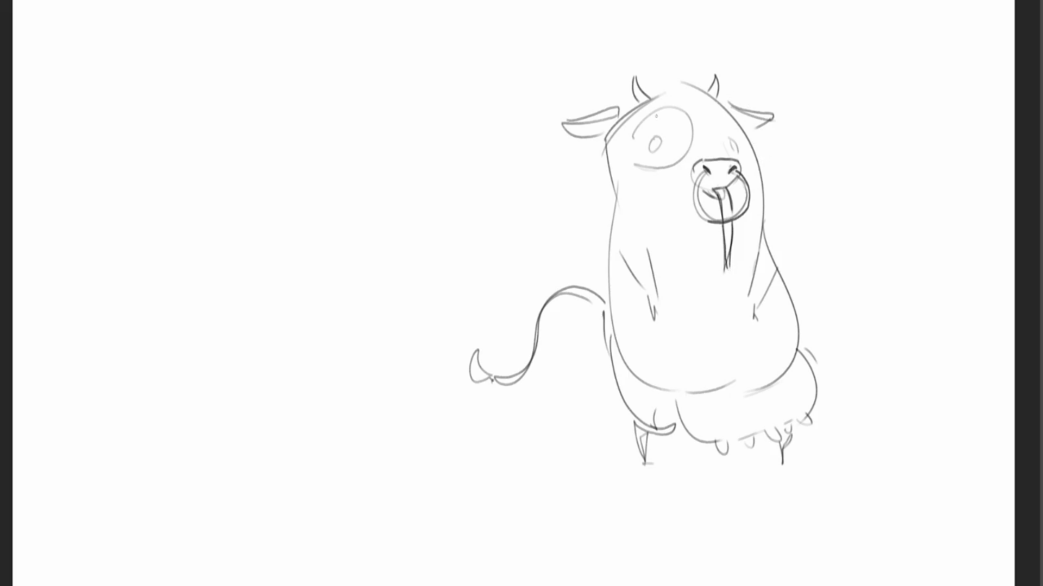
pyautogui.moveTo(631, 138); pyautogui.dragTo(624, 157)
# - Hatch the rest of the cow's eye patch and add a small hatched patch beside the snout
pyautogui.moveTo(643, 119); pyautogui.dragTo(636, 160)
pyautogui.moveTo(662, 104)
pyautogui.mouseDown()
pyautogui.moveTo(641, 167)
pyautogui.moveTo(658, 138)
pyautogui.moveTo(648, 165)
pyautogui.moveTo(663, 167)
pyautogui.mouseUp()
pyautogui.moveTo(692, 115); pyautogui.dragTo(683, 161)
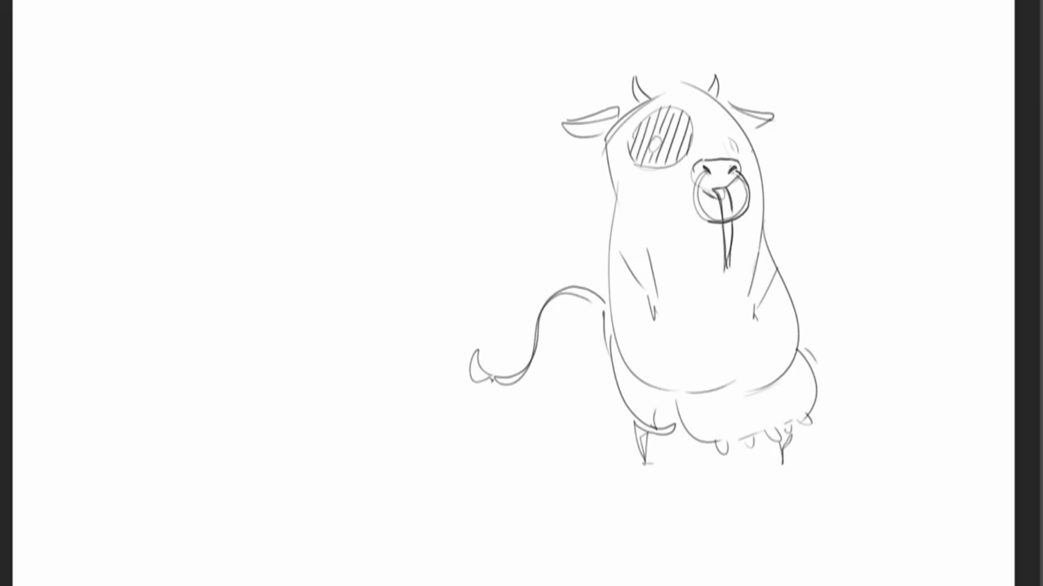
pyautogui.moveTo(747, 141); pyautogui.dragTo(748, 163)
pyautogui.moveTo(749, 163)
pyautogui.mouseDown()
pyautogui.moveTo(756, 161)
pyautogui.moveTo(745, 157)
pyautogui.mouseUp()
pyautogui.moveTo(756, 150); pyautogui.dragTo(750, 163)
# - Retrace the cow's left body outline, then rough in a new figure to its left
pyautogui.moveTo(603, 138)
pyautogui.mouseDown()
pyautogui.moveTo(614, 195)
pyautogui.moveTo(599, 269)
pyautogui.mouseUp()
pyautogui.moveTo(590, 322); pyautogui.dragTo(618, 423)
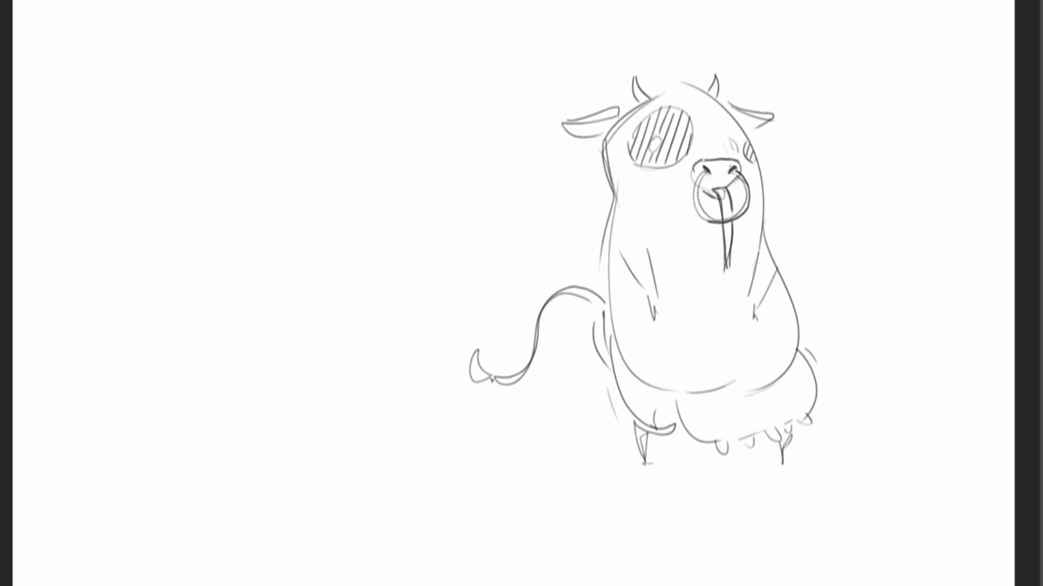
pyautogui.moveTo(261, 72); pyautogui.dragTo(270, 122)
pyautogui.moveTo(256, 75)
pyautogui.mouseDown()
pyautogui.moveTo(280, 52)
pyautogui.moveTo(333, 115)
pyautogui.moveTo(263, 112)
pyautogui.moveTo(300, 129)
pyautogui.moveTo(333, 127)
pyautogui.mouseUp()
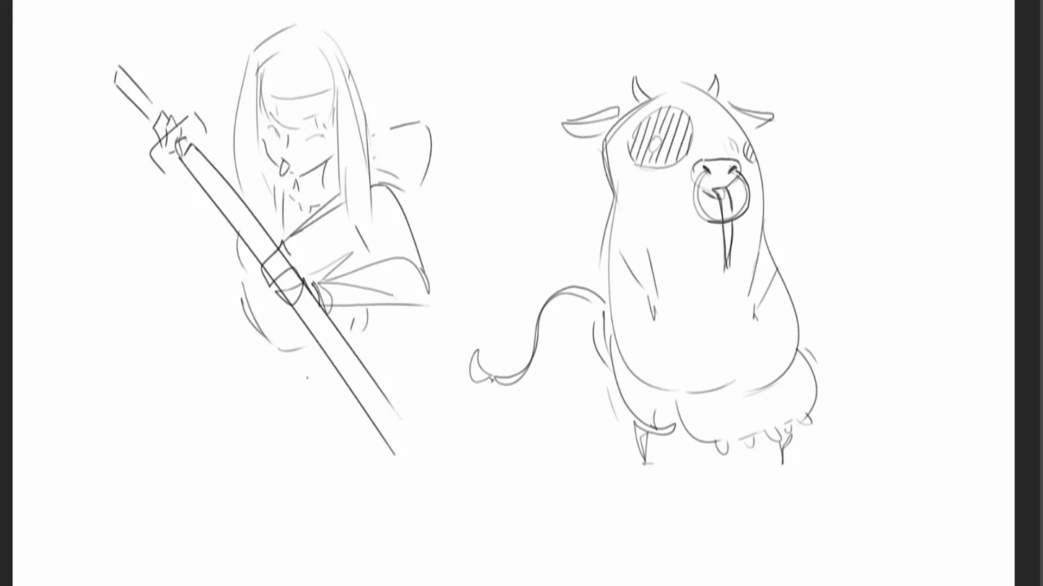
# - Sketch folds on the warrior's lower robe and curved folds left of the sword
pyautogui.moveTo(332, 349); pyautogui.dragTo(319, 360)
pyautogui.moveTo(248, 342); pyautogui.dragTo(320, 356)
pyautogui.moveTo(234, 326); pyautogui.dragTo(253, 358)
pyautogui.moveTo(234, 284); pyautogui.dragTo(230, 299)
pyautogui.moveTo(227, 292)
pyautogui.mouseDown()
pyautogui.moveTo(223, 317)
pyautogui.moveTo(184, 340)
pyautogui.mouseUp()
pyautogui.moveTo(194, 299)
pyautogui.mouseDown()
pyautogui.moveTo(180, 350)
pyautogui.moveTo(194, 298)
pyautogui.moveTo(166, 300)
pyautogui.moveTo(158, 348)
pyautogui.moveTo(182, 392)
pyautogui.moveTo(251, 434)
pyautogui.mouseUp()
pyautogui.moveTo(210, 392)
pyautogui.mouseDown()
pyautogui.moveTo(267, 431)
pyautogui.moveTo(315, 407)
pyautogui.mouseUp()
# - Redraw the robe hem as a zigzag, add short folds, and mark the left waist
pyautogui.click(342, 399)
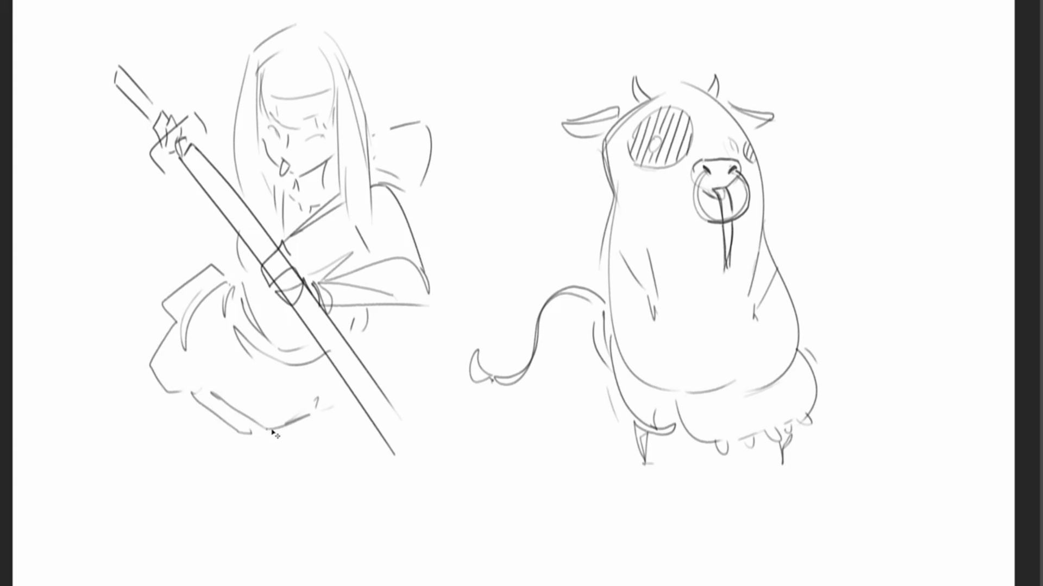
pyautogui.hotkey('ctrl', 'z')
pyautogui.hotkey('ctrl', 'z')
pyautogui.hotkey('ctrl', 'z')
pyautogui.moveTo(192, 380)
pyautogui.mouseDown()
pyautogui.moveTo(184, 389)
pyautogui.moveTo(232, 415)
pyautogui.moveTo(227, 437)
pyautogui.moveTo(305, 441)
pyautogui.moveTo(346, 413)
pyautogui.mouseUp()
pyautogui.moveTo(371, 331)
pyautogui.mouseDown()
pyautogui.moveTo(375, 384)
pyautogui.moveTo(391, 379)
pyautogui.mouseUp()
pyautogui.moveTo(385, 314); pyautogui.dragTo(393, 341)
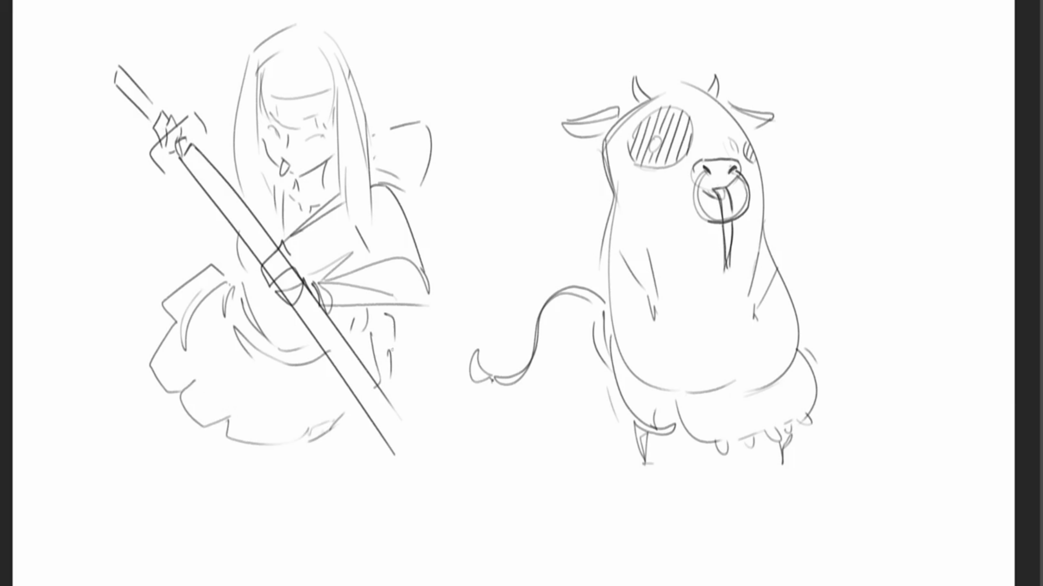
pyautogui.moveTo(217, 259); pyautogui.dragTo(231, 252)
# - Draw a V-shaped skirt hem with a fold beside the sword, undoing stray leg strokes
pyautogui.moveTo(263, 436); pyautogui.dragTo(336, 393)
pyautogui.moveTo(263, 435); pyautogui.dragTo(261, 580)
pyautogui.moveTo(357, 421); pyautogui.dragTo(316, 556)
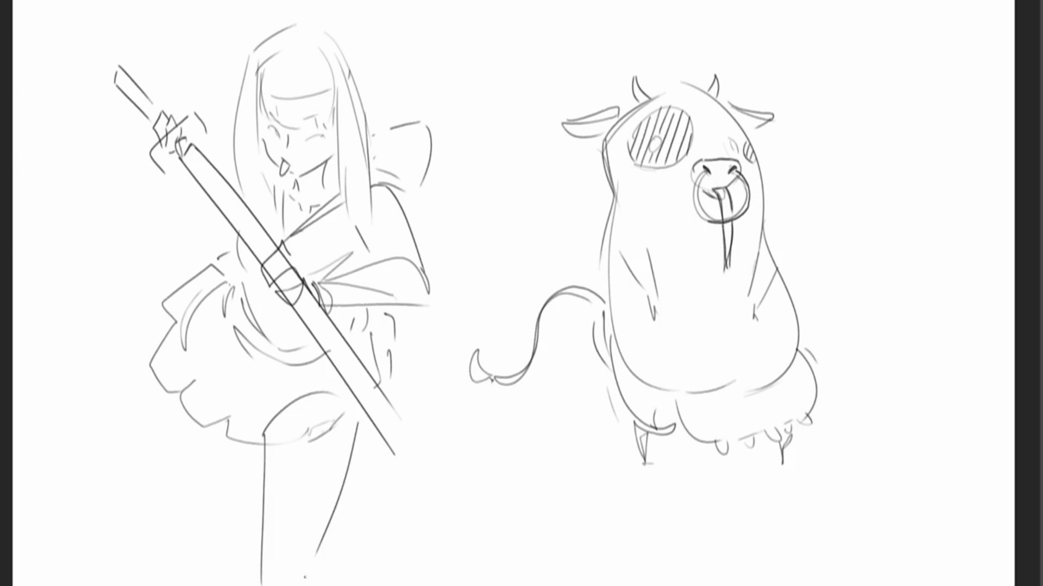
pyautogui.hotkey('ctrl', 'z')
pyautogui.hotkey('ctrl', 'z')
pyautogui.moveTo(234, 431)
pyautogui.mouseDown()
pyautogui.moveTo(256, 451)
pyautogui.moveTo(277, 412)
pyautogui.moveTo(331, 383)
pyautogui.mouseUp()
pyautogui.hotkey('ctrl', 'z')
pyautogui.hotkey('ctrl', 'z')
pyautogui.moveTo(270, 409)
pyautogui.mouseDown()
pyautogui.moveTo(291, 383)
pyautogui.moveTo(363, 423)
pyautogui.moveTo(326, 383)
pyautogui.moveTo(370, 419)
pyautogui.mouseUp()
pyautogui.moveTo(268, 432); pyautogui.dragTo(271, 498)
pyautogui.moveTo(353, 419); pyautogui.dragTo(335, 509)
pyautogui.hotkey('ctrl', 'z')
pyautogui.hotkey('ctrl', 'z')
# - Sketch long striding legs with a foot below the skirt, plus another leg further left
pyautogui.moveTo(353, 422); pyautogui.dragTo(317, 532)
pyautogui.moveTo(266, 434)
pyautogui.mouseDown()
pyautogui.moveTo(290, 546)
pyautogui.moveTo(326, 519)
pyautogui.mouseUp()
pyautogui.moveTo(328, 508); pyautogui.dragTo(342, 574)
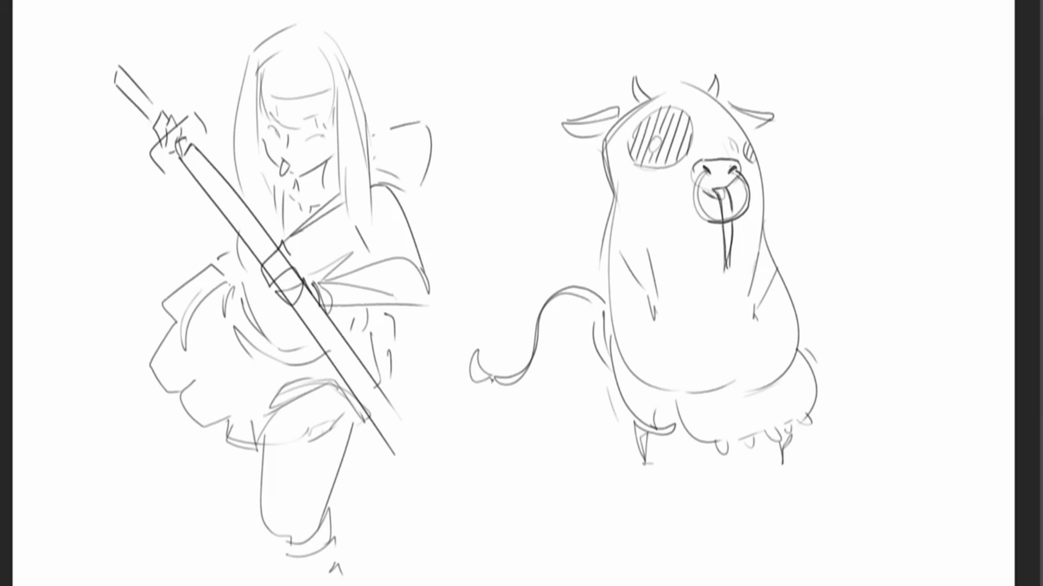
pyautogui.moveTo(179, 411); pyautogui.dragTo(187, 475)
pyautogui.moveTo(168, 432)
pyautogui.mouseDown()
pyautogui.moveTo(152, 505)
pyautogui.moveTo(185, 476)
pyautogui.moveTo(162, 520)
pyautogui.moveTo(135, 538)
pyautogui.mouseUp()
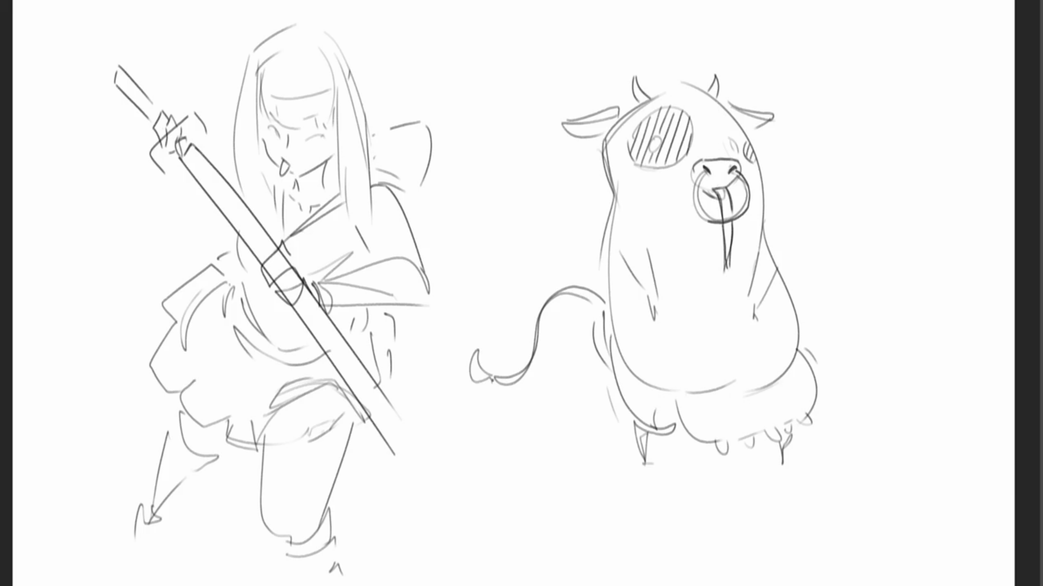
# - Redraw the girl's hair with long dark strokes across her head, undoing the cheek hatching
pyautogui.moveTo(246, 61); pyautogui.dragTo(218, 161)
pyautogui.moveTo(251, 50); pyautogui.dragTo(302, 21)
pyautogui.hotkey('ctrl', 'z')
pyautogui.moveTo(256, 58)
pyautogui.mouseDown()
pyautogui.moveTo(318, 16)
pyautogui.moveTo(357, 67)
pyautogui.moveTo(372, 178)
pyautogui.mouseUp()
pyautogui.moveTo(355, 100)
pyautogui.mouseDown()
pyautogui.moveTo(373, 218)
pyautogui.moveTo(335, 188)
pyautogui.moveTo(322, 233)
pyautogui.mouseUp()
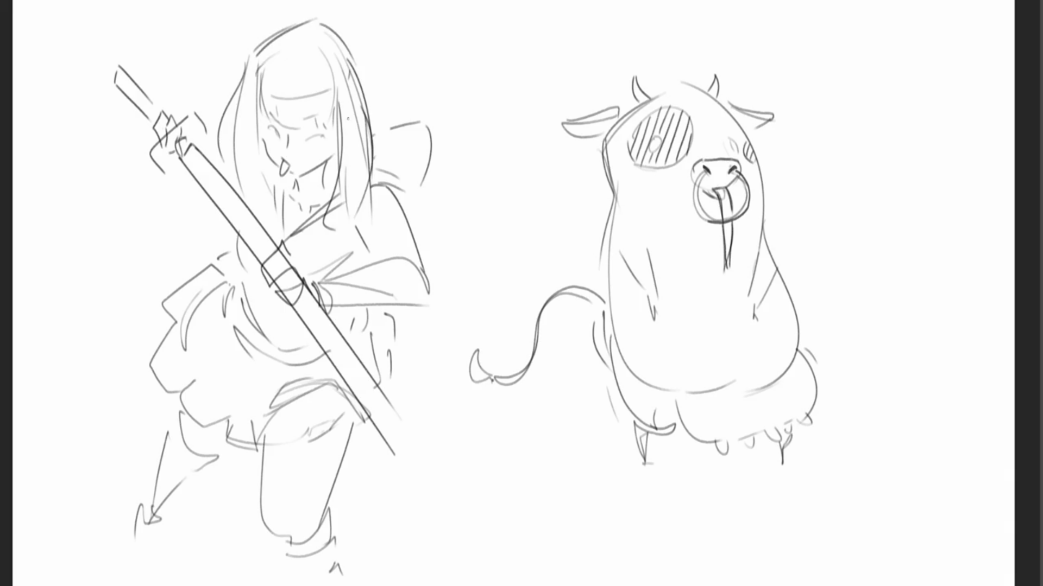
pyautogui.moveTo(330, 178); pyautogui.dragTo(322, 190)
pyautogui.moveTo(333, 172)
pyautogui.mouseDown()
pyautogui.moveTo(324, 189)
pyautogui.moveTo(333, 187)
pyautogui.mouseUp()
pyautogui.hotkey('ctrl', 'z')
pyautogui.hotkey('ctrl', 'z')
pyautogui.hotkey('ctrl', 'z')
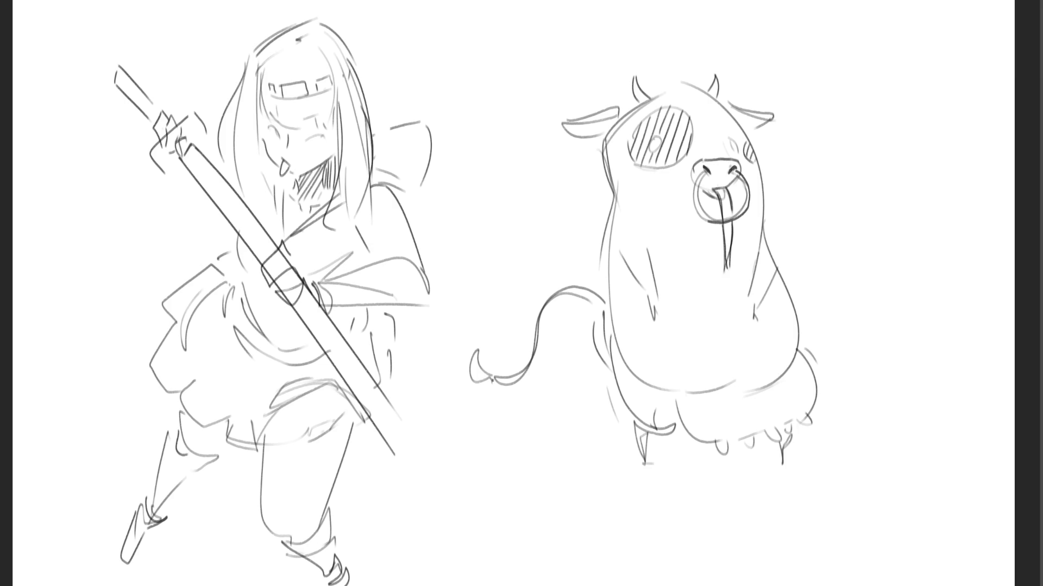
# - Draw an elliptical ground shadow under the cow, then add the girl's hair strand, closed eye and nose
pyautogui.moveTo(632, 449)
pyautogui.mouseDown()
pyautogui.moveTo(559, 462)
pyautogui.moveTo(822, 454)
pyautogui.mouseUp()
pyautogui.hotkey('ctrl', 'z')
pyautogui.moveTo(629, 454)
pyautogui.mouseDown()
pyautogui.moveTo(553, 468)
pyautogui.moveTo(771, 494)
pyautogui.moveTo(834, 456)
pyautogui.mouseUp()
pyautogui.moveTo(672, 449); pyautogui.dragTo(687, 446)
pyautogui.moveTo(794, 449); pyautogui.dragTo(830, 459)
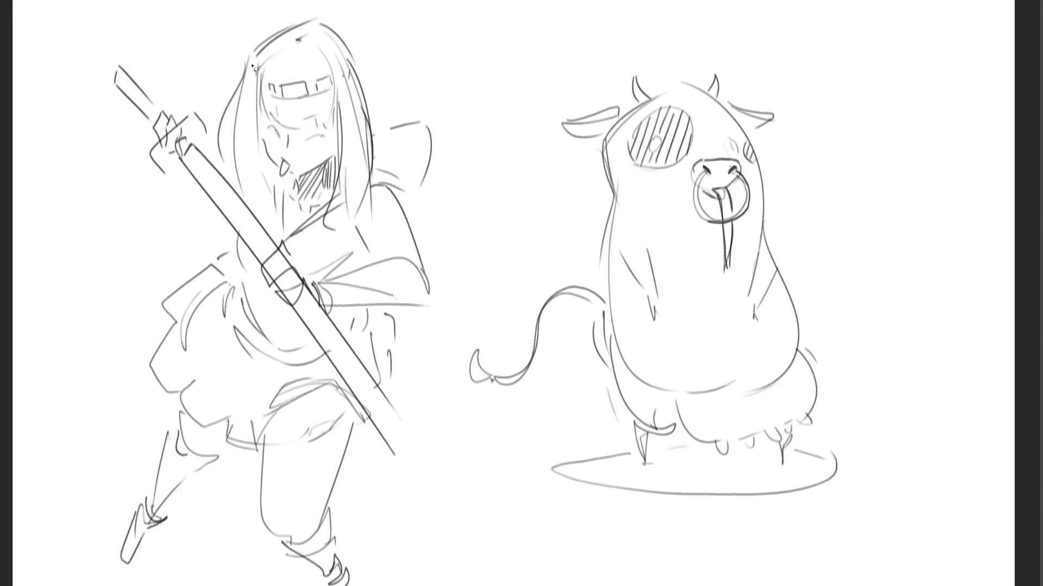
pyautogui.moveTo(238, 94)
pyautogui.mouseDown()
pyautogui.moveTo(225, 175)
pyautogui.moveTo(237, 97)
pyautogui.moveTo(254, 211)
pyautogui.moveTo(271, 227)
pyautogui.moveTo(293, 175)
pyautogui.moveTo(278, 173)
pyautogui.moveTo(264, 131)
pyautogui.mouseUp()
pyautogui.moveTo(259, 77)
pyautogui.mouseDown()
pyautogui.moveTo(263, 111)
pyautogui.moveTo(278, 128)
pyautogui.moveTo(312, 114)
pyautogui.moveTo(321, 127)
pyautogui.moveTo(338, 113)
pyautogui.moveTo(330, 235)
pyautogui.moveTo(350, 174)
pyautogui.moveTo(361, 223)
pyautogui.moveTo(378, 117)
pyautogui.moveTo(360, 62)
pyautogui.moveTo(329, 24)
pyautogui.moveTo(265, 43)
pyautogui.moveTo(261, 219)
pyautogui.mouseUp()
# - Fill the selected hair with soft grey using a large brush, darkening near the neck and right-side ends
pyautogui.click(292, 128)
pyautogui.press('b')
pyautogui.press(']')
pyautogui.press(']')
pyautogui.press(']')
pyautogui.moveTo(338, 117); pyautogui.dragTo(251, 292)
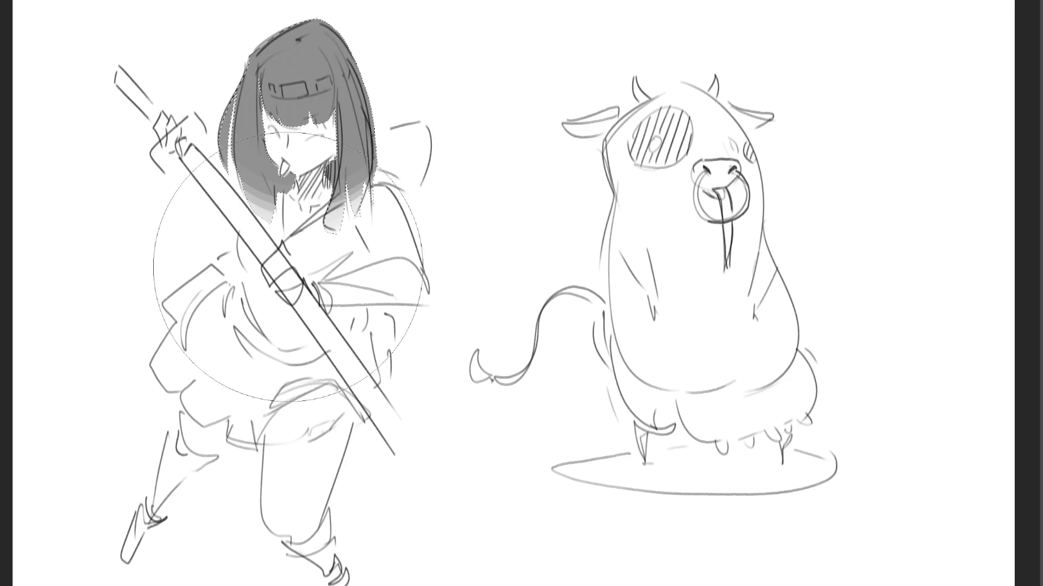
pyautogui.press('[')
pyautogui.press('[')
pyautogui.press('[')
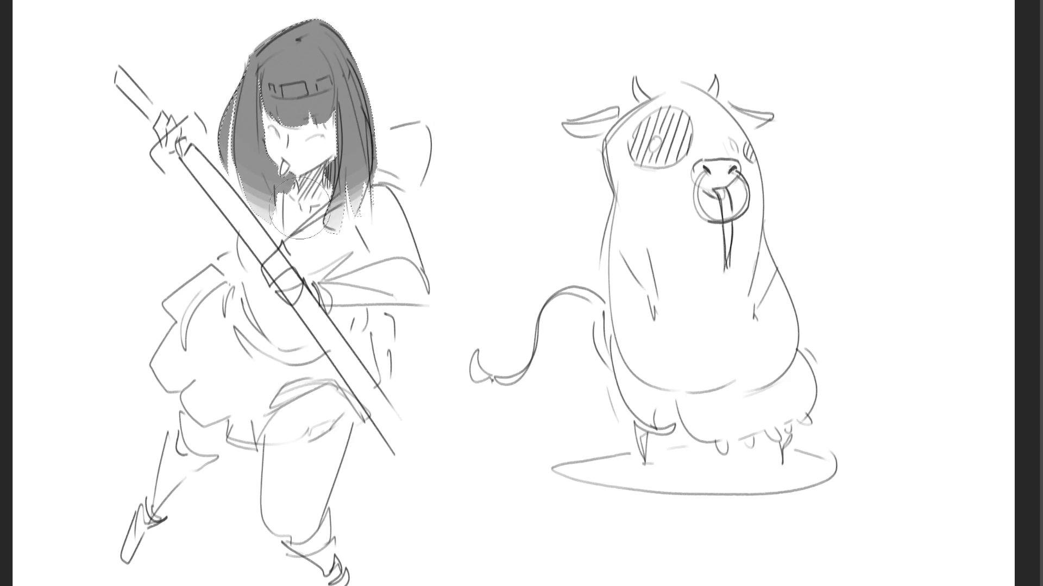
pyautogui.moveTo(277, 163); pyautogui.dragTo(312, 187)
pyautogui.moveTo(340, 82)
pyautogui.mouseDown()
pyautogui.moveTo(344, 185)
pyautogui.moveTo(370, 158)
pyautogui.mouseUp()
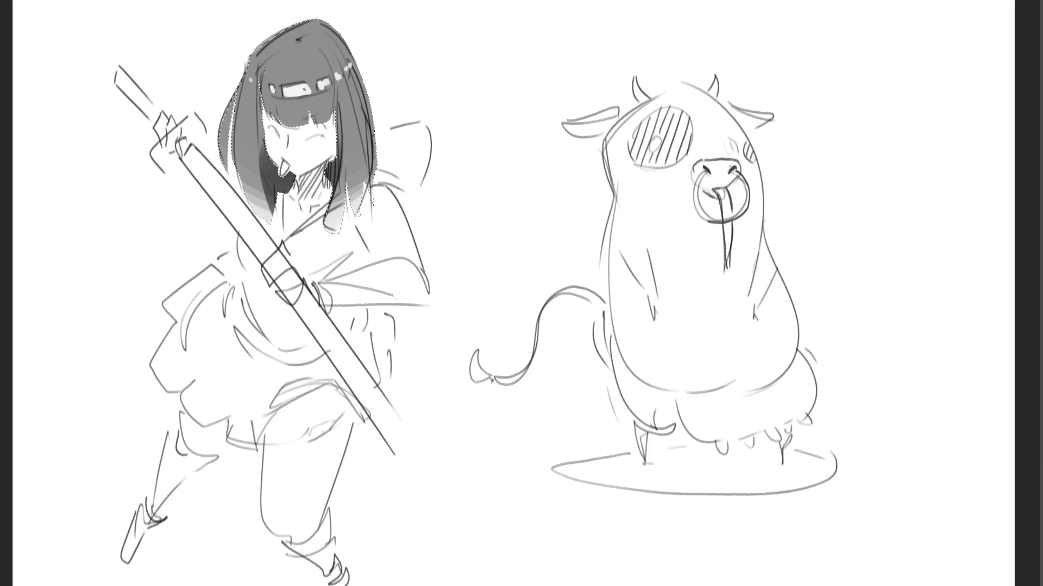
# - Darken the top of the hair with a large brush and release the hair selection
pyautogui.press(']')
pyautogui.press(']')
pyautogui.press(']')
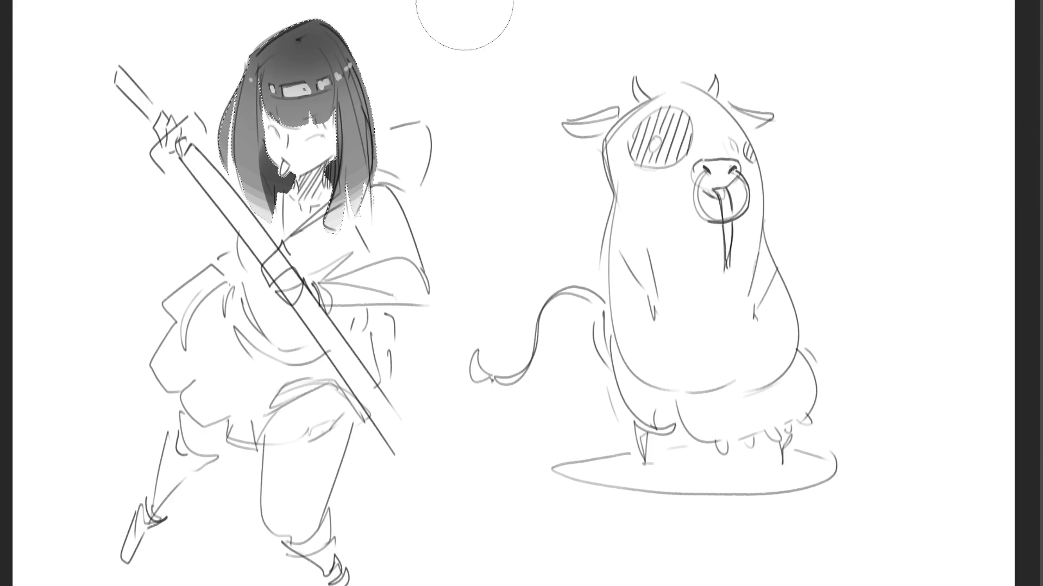
pyautogui.moveTo(438, 35); pyautogui.dragTo(293, 30)
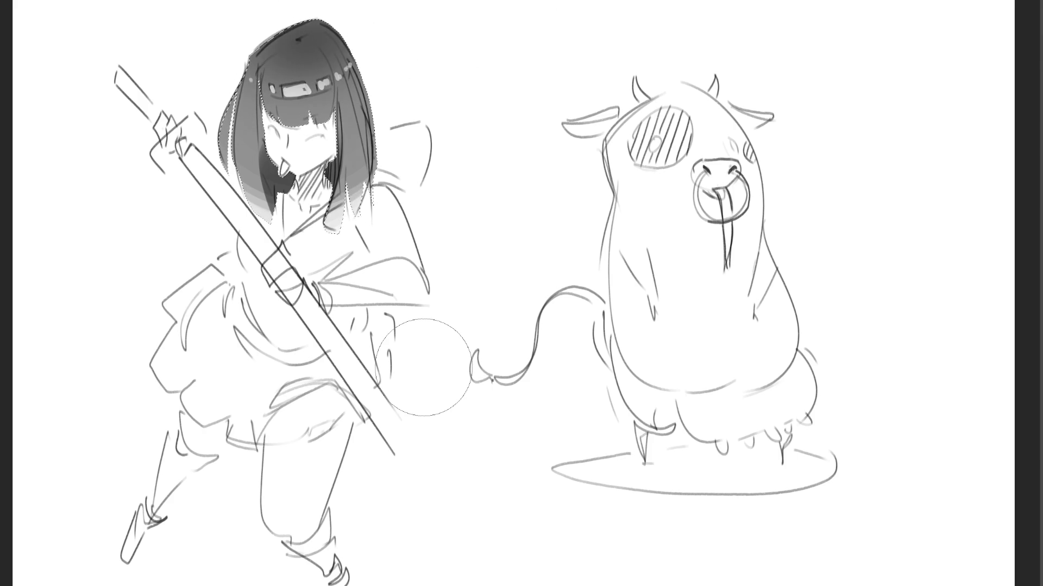
pyautogui.press('[')
pyautogui.press('[')
pyautogui.press('[')
pyautogui.press('[')
pyautogui.hotkey('ctrl', 'd')
# - Hatch dark shadow under both sides of the bangs and shade the neck beside the face
pyautogui.moveTo(276, 122); pyautogui.dragTo(332, 125)
pyautogui.moveTo(331, 110); pyautogui.dragTo(336, 129)
pyautogui.moveTo(263, 109); pyautogui.dragTo(265, 130)
pyautogui.moveTo(265, 109); pyautogui.dragTo(266, 137)
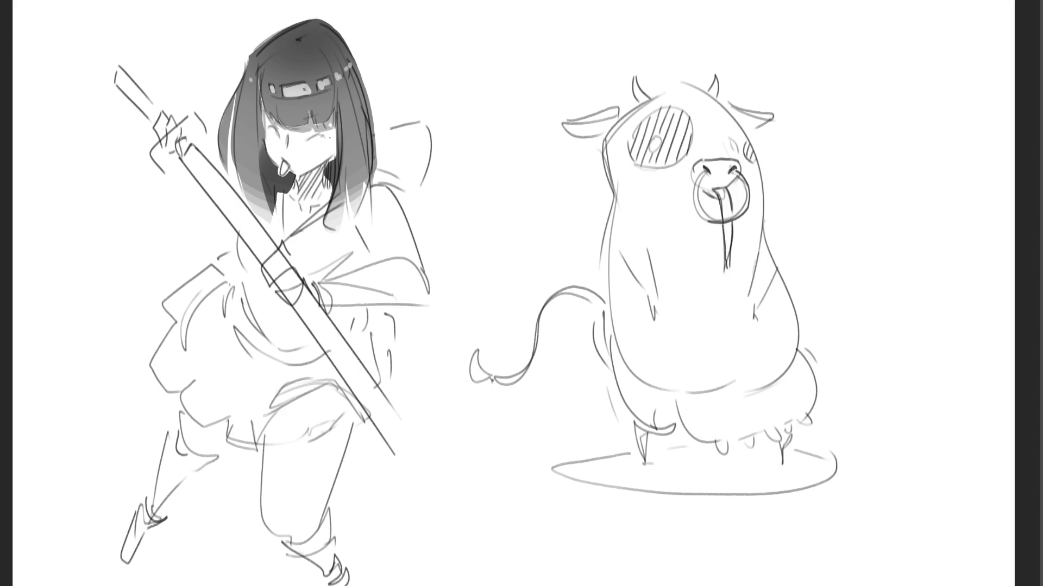
pyautogui.moveTo(332, 133); pyautogui.dragTo(339, 168)
pyautogui.moveTo(293, 187)
pyautogui.mouseDown()
pyautogui.moveTo(332, 173)
pyautogui.moveTo(301, 205)
pyautogui.mouseUp()
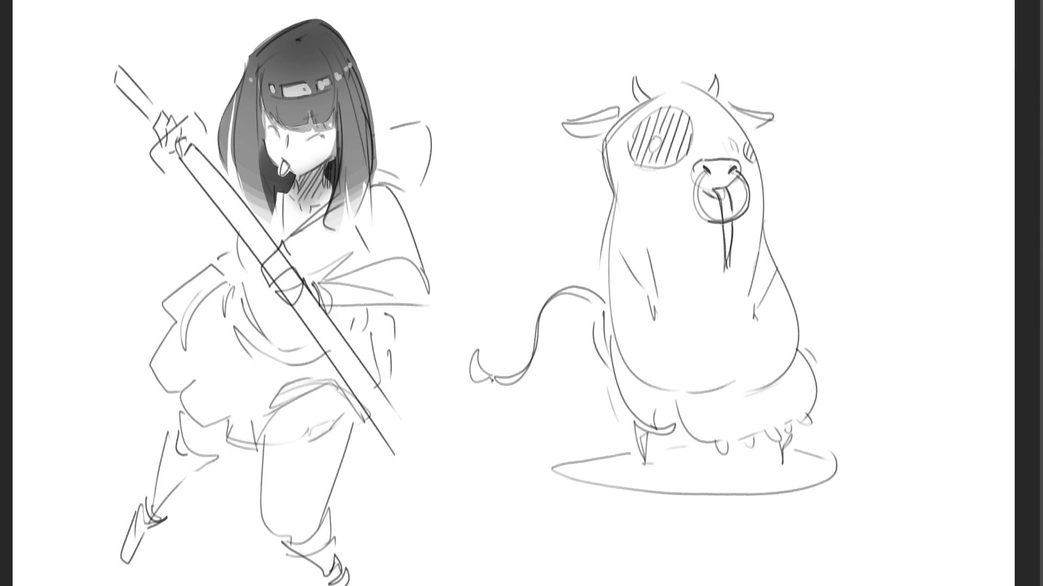
pyautogui.moveTo(194, 114)
pyautogui.mouseDown()
pyautogui.moveTo(163, 144)
pyautogui.moveTo(157, 171)
pyautogui.moveTo(187, 165)
pyautogui.moveTo(190, 144)
pyautogui.moveTo(205, 143)
pyautogui.moveTo(194, 113)
pyautogui.moveTo(159, 163)
pyautogui.moveTo(176, 166)
pyautogui.mouseUp()
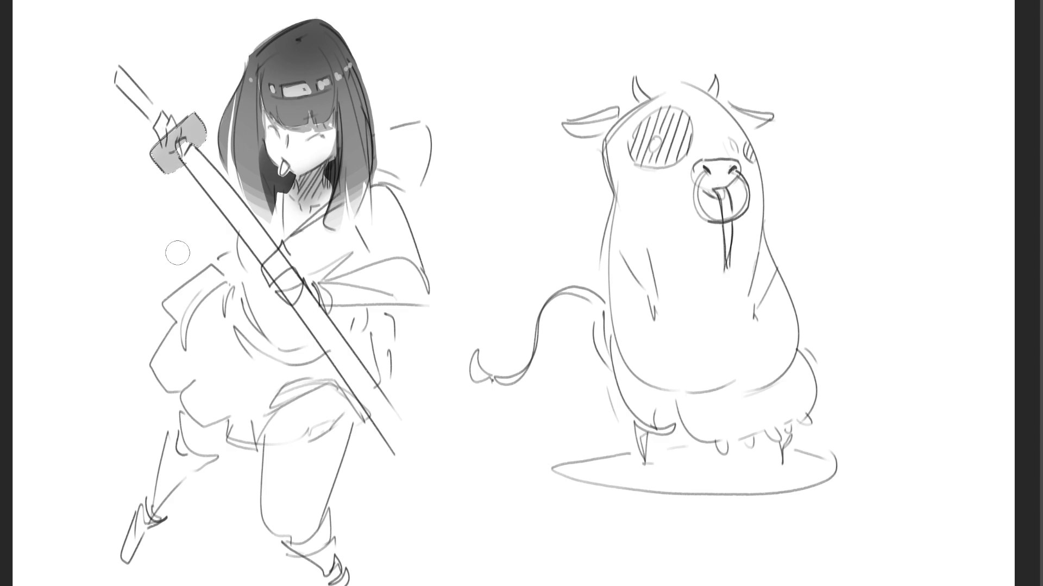
# - Paint the selected sword hilt dark grey and clear the hilt selection
pyautogui.moveTo(192, 125); pyautogui.dragTo(162, 163)
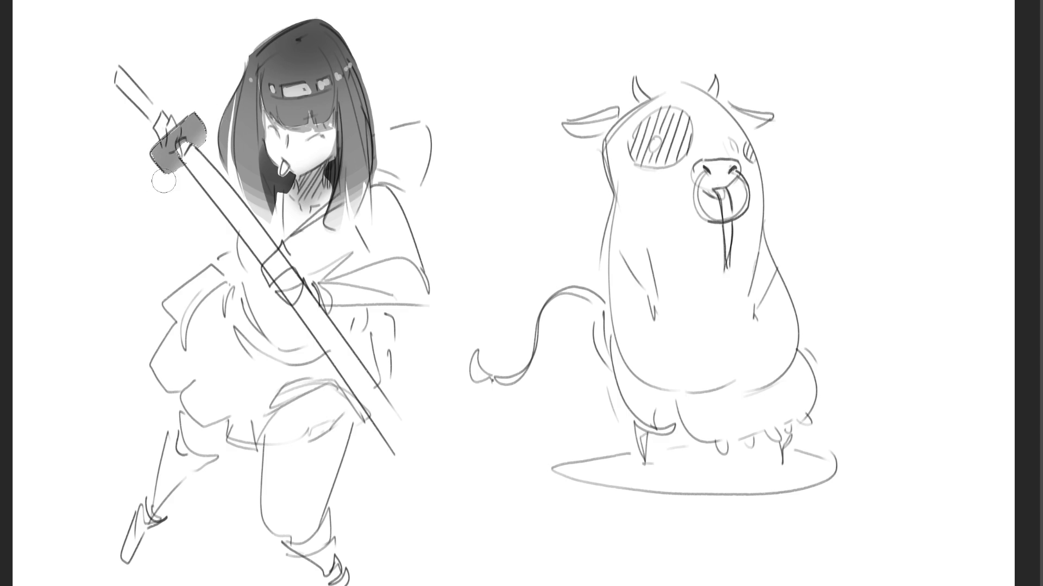
pyautogui.hotkey('ctrl', 'd')
pyautogui.press('l')
# - Lasso the long blade down to its tip and shade it dark, fading lighter toward the tip
pyautogui.moveTo(193, 148)
pyautogui.mouseDown()
pyautogui.moveTo(191, 171)
pyautogui.moveTo(274, 260)
pyautogui.moveTo(234, 191)
pyautogui.moveTo(262, 209)
pyautogui.moveTo(313, 296)
pyautogui.moveTo(301, 298)
pyautogui.moveTo(310, 328)
pyautogui.moveTo(426, 497)
pyautogui.moveTo(397, 415)
pyautogui.moveTo(304, 283)
pyautogui.moveTo(442, 488)
pyautogui.moveTo(433, 505)
pyautogui.mouseUp()
pyautogui.moveTo(361, 397)
pyautogui.mouseDown()
pyautogui.moveTo(459, 521)
pyautogui.moveTo(443, 486)
pyautogui.mouseUp()
pyautogui.press('b')
pyautogui.moveTo(139, 245)
pyautogui.mouseDown()
pyautogui.moveTo(560, 567)
pyautogui.moveTo(432, 354)
pyautogui.mouseUp()
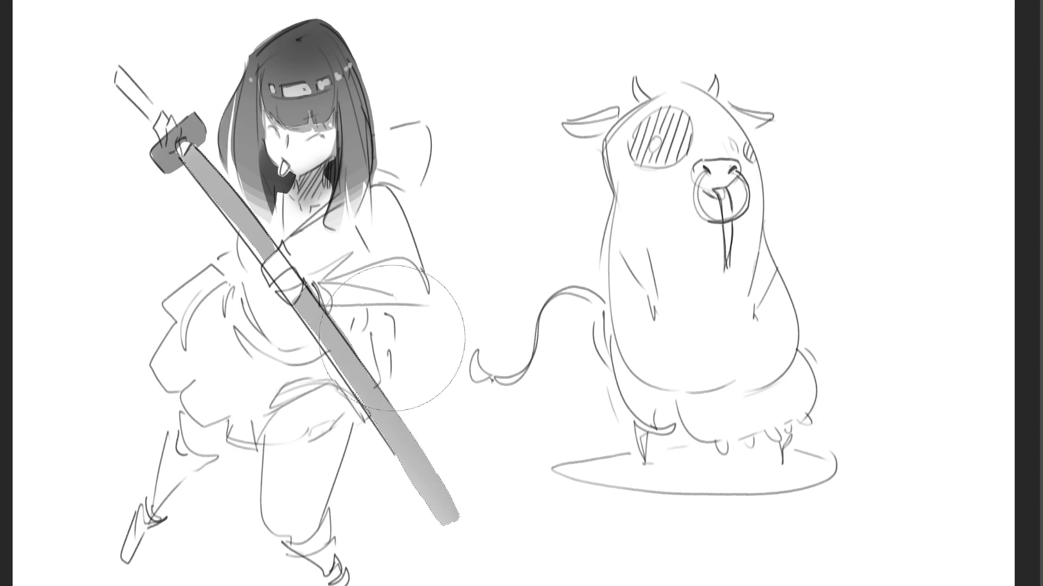
pyautogui.moveTo(139, 70); pyautogui.dragTo(424, 461)
pyautogui.moveTo(178, 161); pyautogui.dragTo(437, 516)
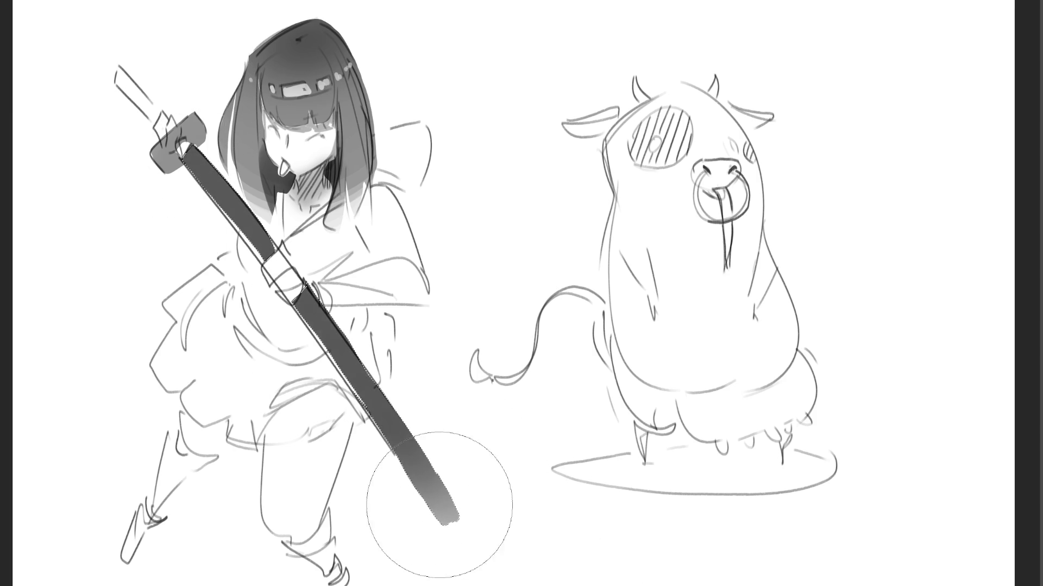
pyautogui.moveTo(207, 174); pyautogui.dragTo(424, 513)
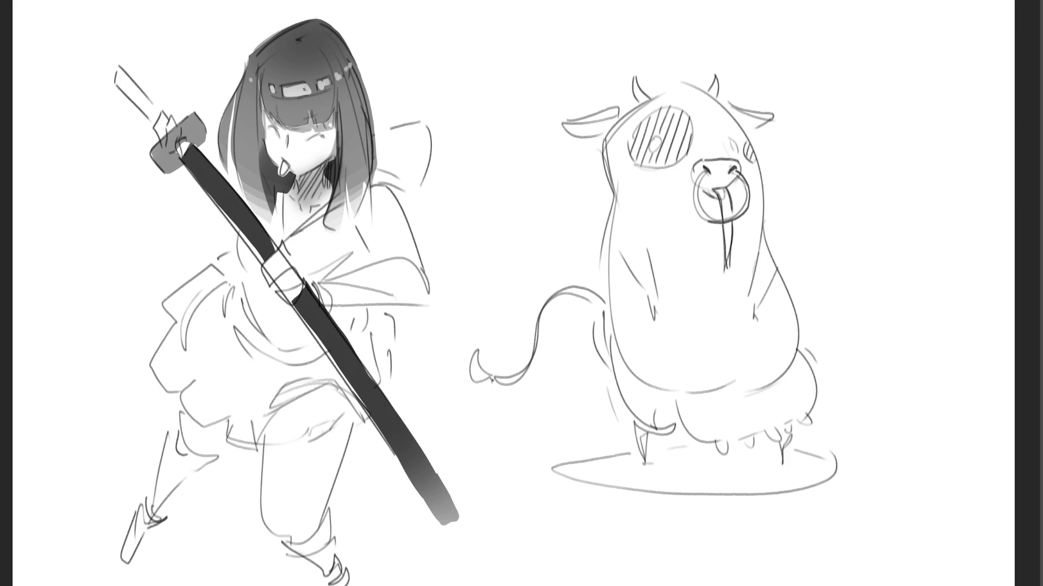
pyautogui.click(234, 212)
# - Paint the lasso-selected jacket dark grey, then trace a new line along the skirt edge
pyautogui.moveTo(293, 241)
pyautogui.mouseDown()
pyautogui.moveTo(306, 280)
pyautogui.moveTo(352, 334)
pyautogui.moveTo(375, 305)
pyautogui.moveTo(432, 297)
pyautogui.moveTo(398, 191)
pyautogui.moveTo(385, 179)
pyautogui.moveTo(347, 231)
pyautogui.moveTo(325, 223)
pyautogui.mouseUp()
pyautogui.moveTo(240, 239)
pyautogui.mouseDown()
pyautogui.moveTo(256, 315)
pyautogui.moveTo(288, 353)
pyautogui.moveTo(321, 355)
pyautogui.moveTo(241, 239)
pyautogui.mouseUp()
pyautogui.press('b')
pyautogui.moveTo(297, 206)
pyautogui.mouseDown()
pyautogui.moveTo(336, 255)
pyautogui.moveTo(315, 271)
pyautogui.moveTo(496, 140)
pyautogui.moveTo(402, 291)
pyautogui.moveTo(105, 256)
pyautogui.mouseUp()
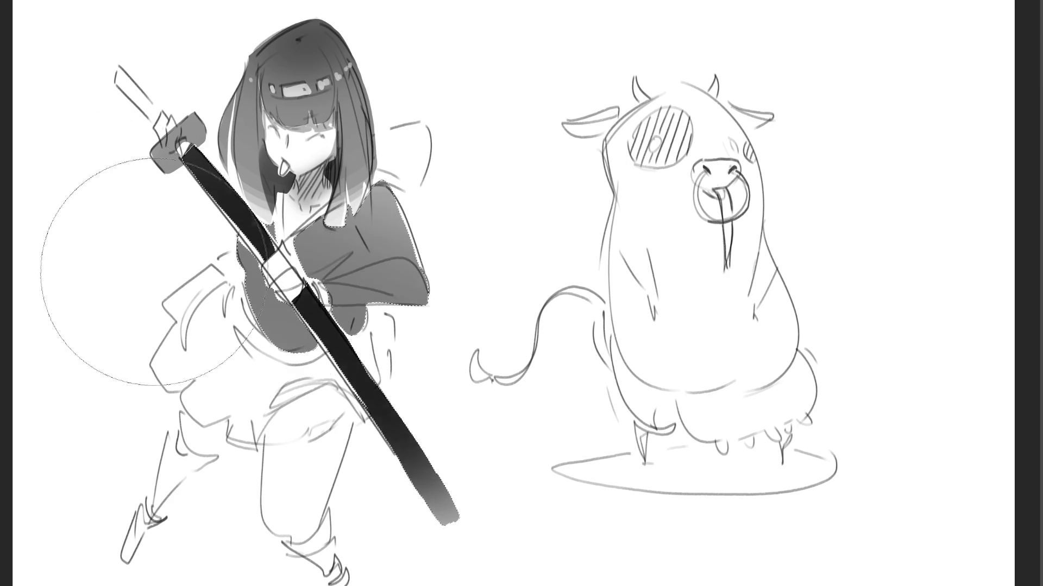
pyautogui.moveTo(479, 433)
pyautogui.mouseDown()
pyautogui.moveTo(532, 456)
pyautogui.moveTo(401, 348)
pyautogui.mouseUp()
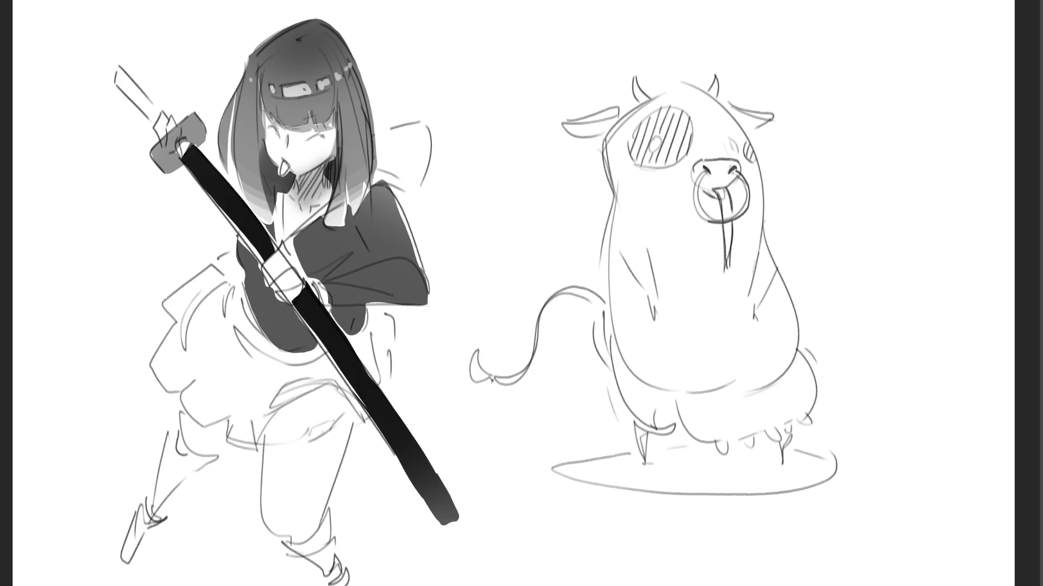
pyautogui.moveTo(214, 271)
pyautogui.mouseDown()
pyautogui.moveTo(166, 306)
pyautogui.moveTo(173, 330)
pyautogui.mouseUp()
pyautogui.moveTo(159, 381)
pyautogui.mouseDown()
pyautogui.moveTo(217, 433)
pyautogui.moveTo(259, 451)
pyautogui.moveTo(290, 413)
pyautogui.moveTo(336, 409)
pyautogui.mouseUp()
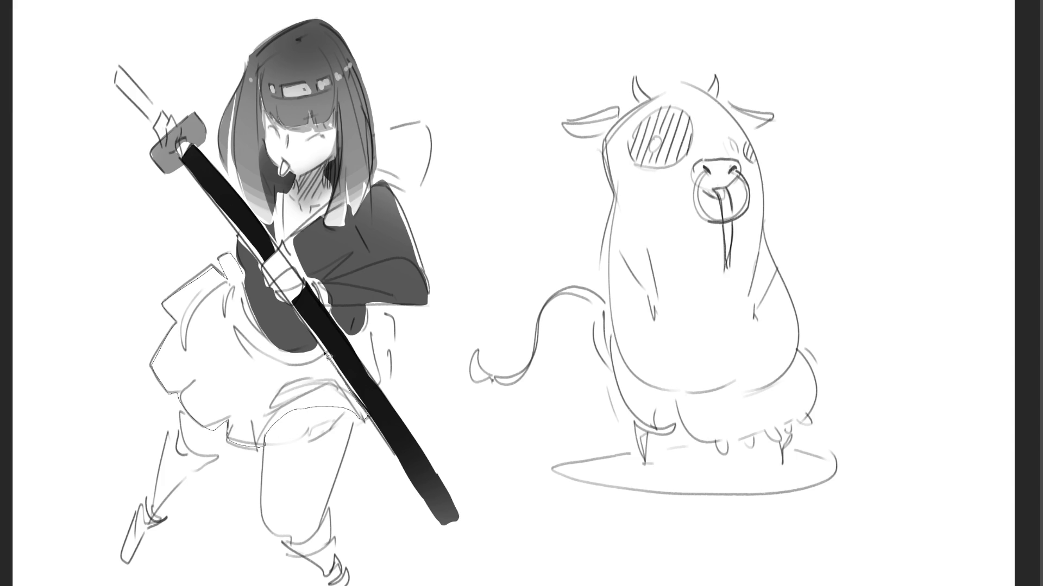
# - Lasso the skirt and fill it near-black with a large brush
pyautogui.moveTo(302, 352)
pyautogui.mouseDown()
pyautogui.moveTo(255, 331)
pyautogui.moveTo(233, 275)
pyautogui.moveTo(281, 422)
pyautogui.mouseUp()
pyautogui.moveTo(372, 310)
pyautogui.mouseDown()
pyautogui.moveTo(390, 309)
pyautogui.moveTo(397, 365)
pyautogui.mouseUp()
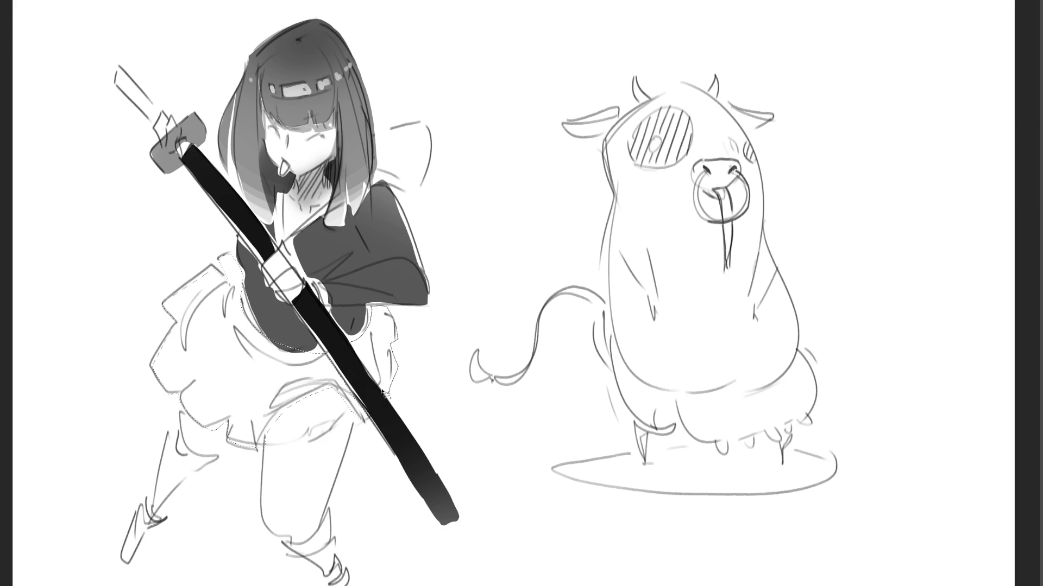
pyautogui.press('b')
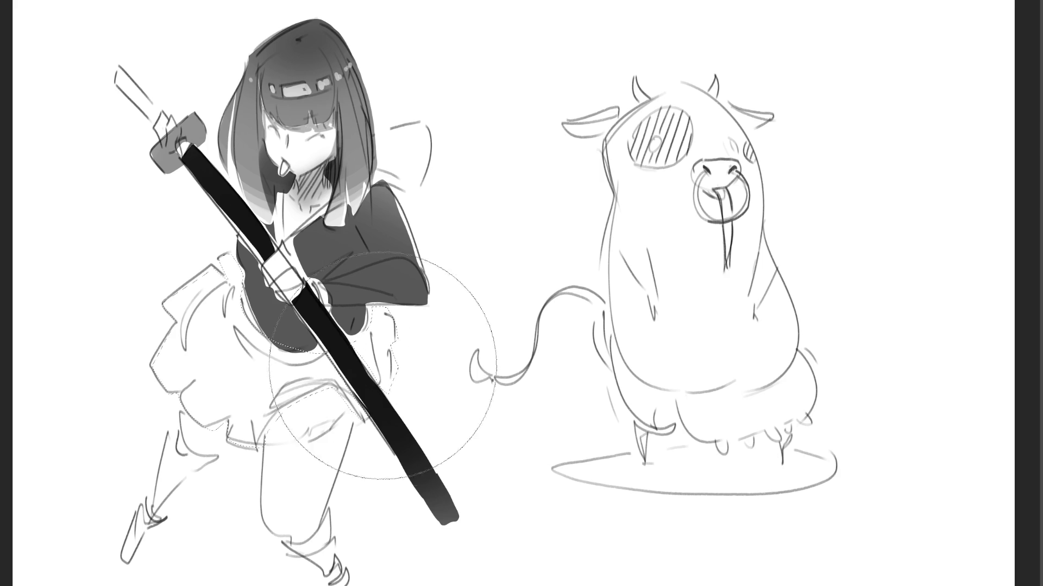
pyautogui.press('[')
pyautogui.press('[')
pyautogui.press('[')
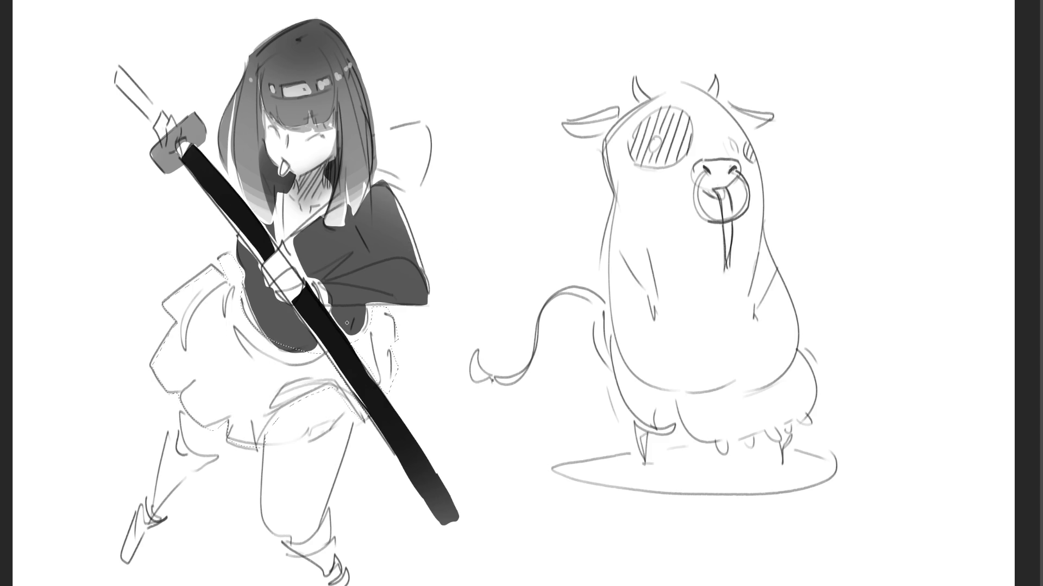
pyautogui.press(']')
pyautogui.press(']')
pyautogui.press(']')
pyautogui.moveTo(190, 325)
pyautogui.mouseDown()
pyautogui.moveTo(271, 269)
pyautogui.moveTo(442, 585)
pyautogui.moveTo(344, 467)
pyautogui.mouseUp()
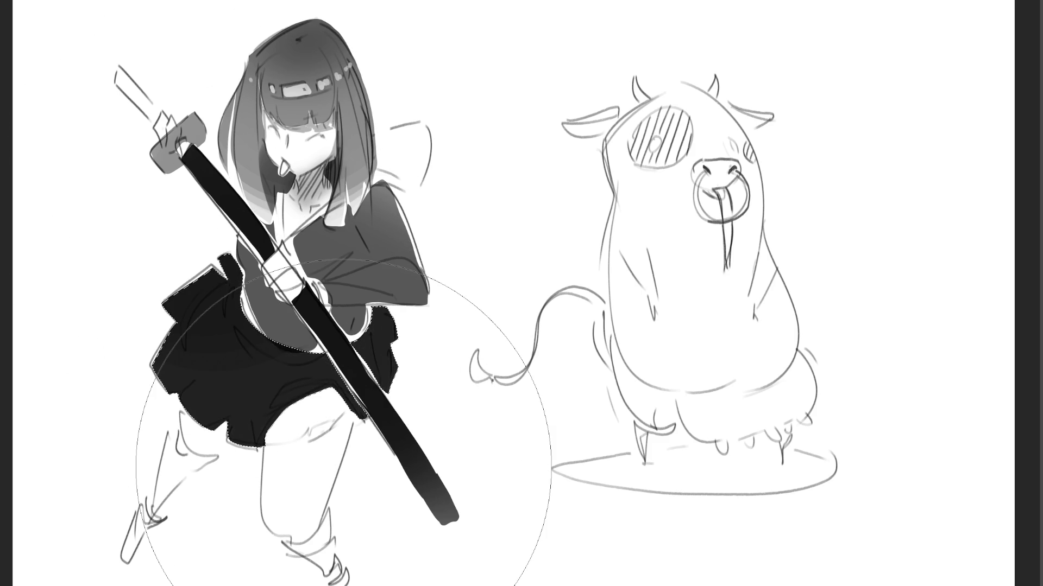
pyautogui.hotkey('ctrl', 'z')
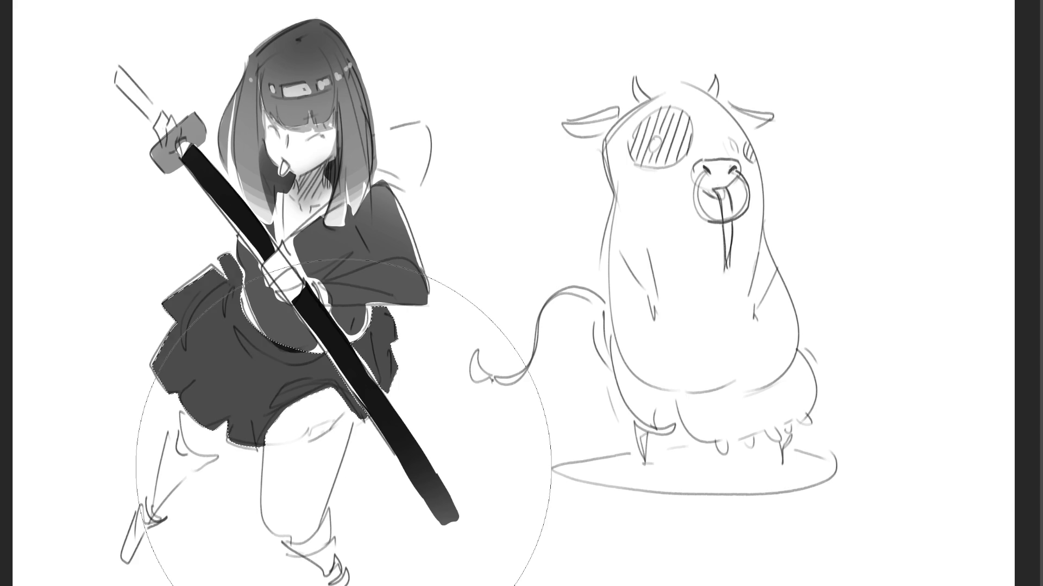
pyautogui.moveTo(279, 386); pyautogui.dragTo(582, 585)
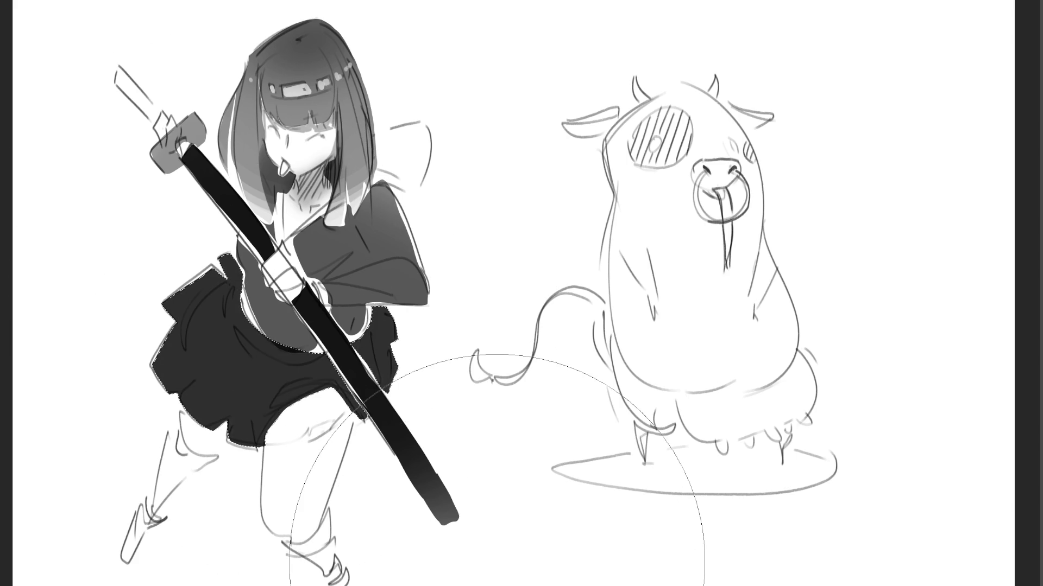
# - Deselect the skirt and add small dark shading under the sleeve at the waist
pyautogui.press('v')
pyautogui.press('b')
pyautogui.hotkey('ctrl', 'd')
pyautogui.press('[')
pyautogui.press('[')
pyautogui.press('[')
pyautogui.moveTo(357, 308)
pyautogui.mouseDown()
pyautogui.moveTo(355, 341)
pyautogui.moveTo(366, 310)
pyautogui.moveTo(350, 340)
pyautogui.moveTo(359, 308)
pyautogui.mouseUp()
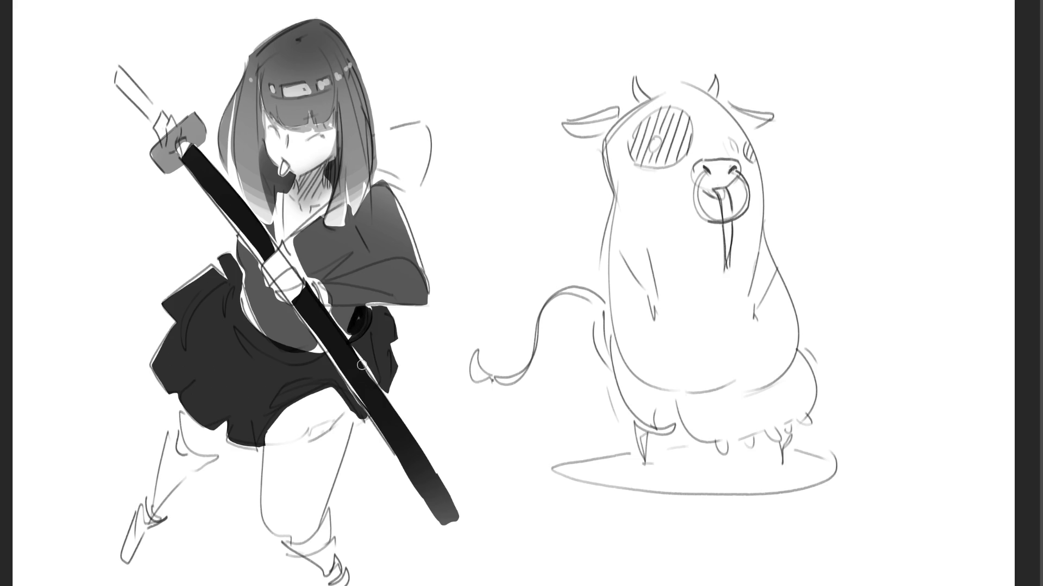
# - Shade both thighs, the left shin and right ankle soft grey, undoing the stray stroke by the sword
pyautogui.moveTo(315, 426); pyautogui.dragTo(340, 421)
pyautogui.moveTo(185, 414)
pyautogui.mouseDown()
pyautogui.moveTo(212, 435)
pyautogui.moveTo(157, 511)
pyautogui.mouseUp()
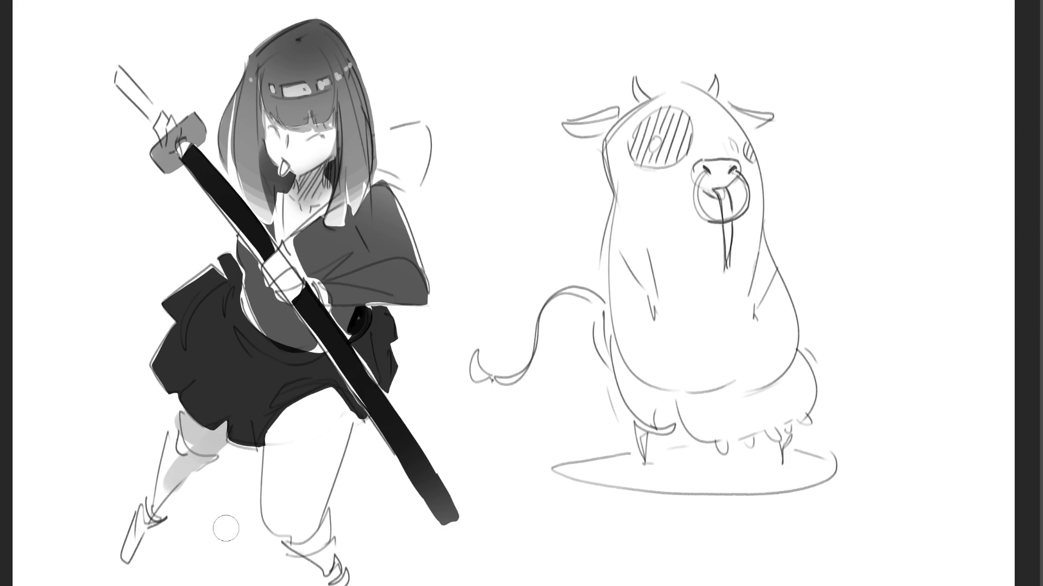
pyautogui.moveTo(298, 532); pyautogui.dragTo(324, 579)
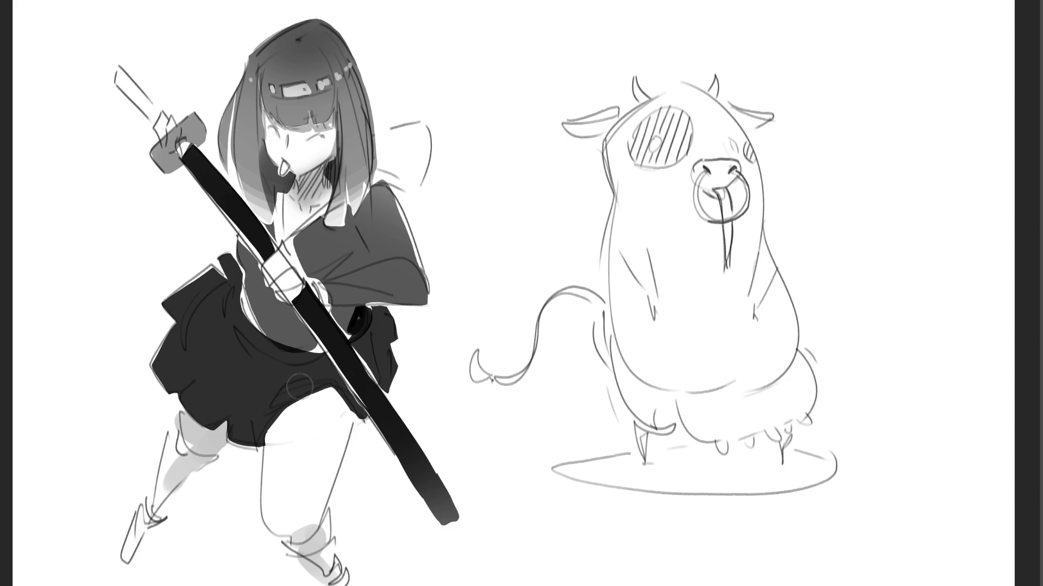
pyautogui.moveTo(300, 389); pyautogui.dragTo(332, 467)
pyautogui.moveTo(347, 405); pyautogui.dragTo(307, 410)
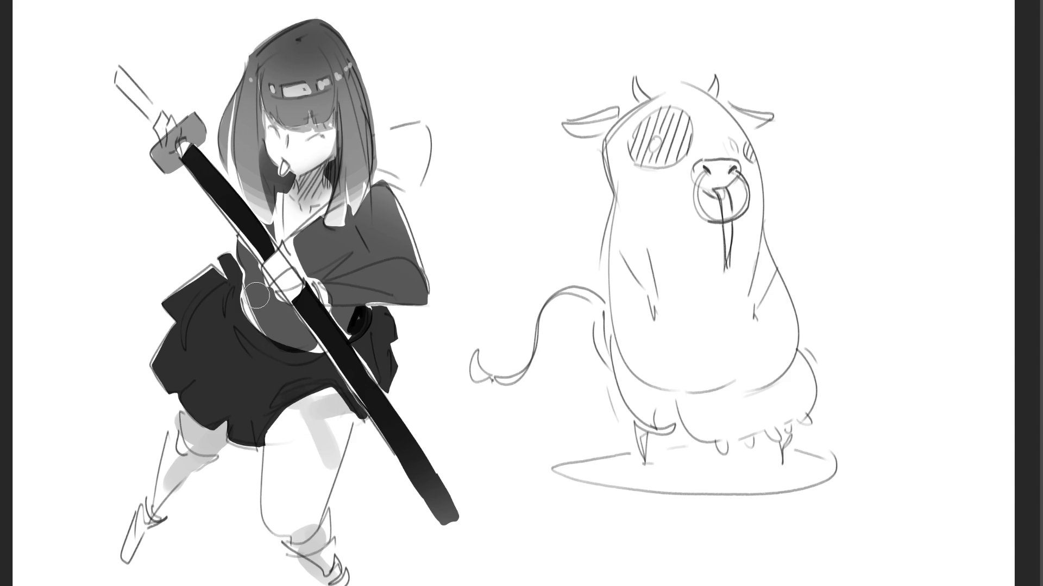
pyautogui.moveTo(190, 184); pyautogui.dragTo(209, 220)
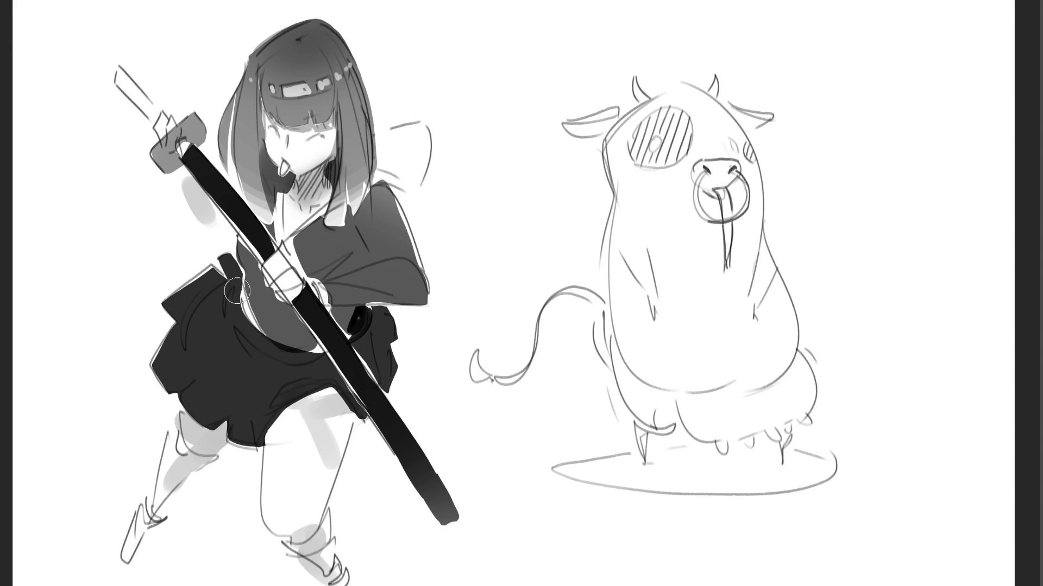
pyautogui.hotkey('ctrl', 'z')
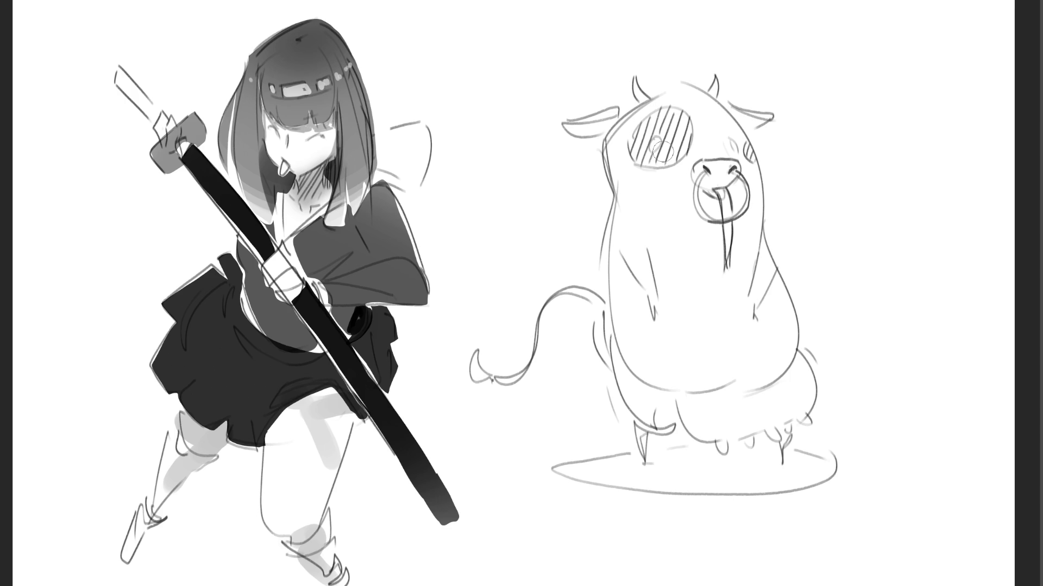
# - Darken the cow's ear tops, shade its eye and cheek grey, and add an eye highlight and nose blush
pyautogui.moveTo(567, 121); pyautogui.dragTo(619, 111)
pyautogui.moveTo(729, 104); pyautogui.dragTo(771, 116)
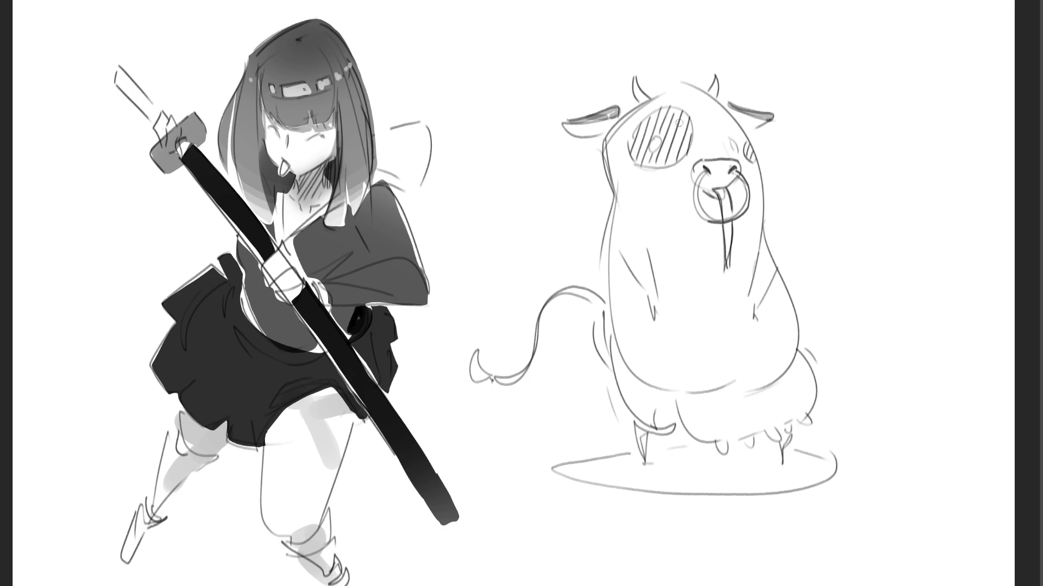
pyautogui.moveTo(678, 119)
pyautogui.mouseDown()
pyautogui.moveTo(643, 142)
pyautogui.moveTo(668, 153)
pyautogui.moveTo(665, 126)
pyautogui.moveTo(633, 146)
pyautogui.mouseUp()
pyautogui.moveTo(747, 144)
pyautogui.mouseDown()
pyautogui.moveTo(751, 158)
pyautogui.moveTo(697, 171)
pyautogui.moveTo(713, 191)
pyautogui.moveTo(728, 165)
pyautogui.moveTo(728, 272)
pyautogui.mouseUp()
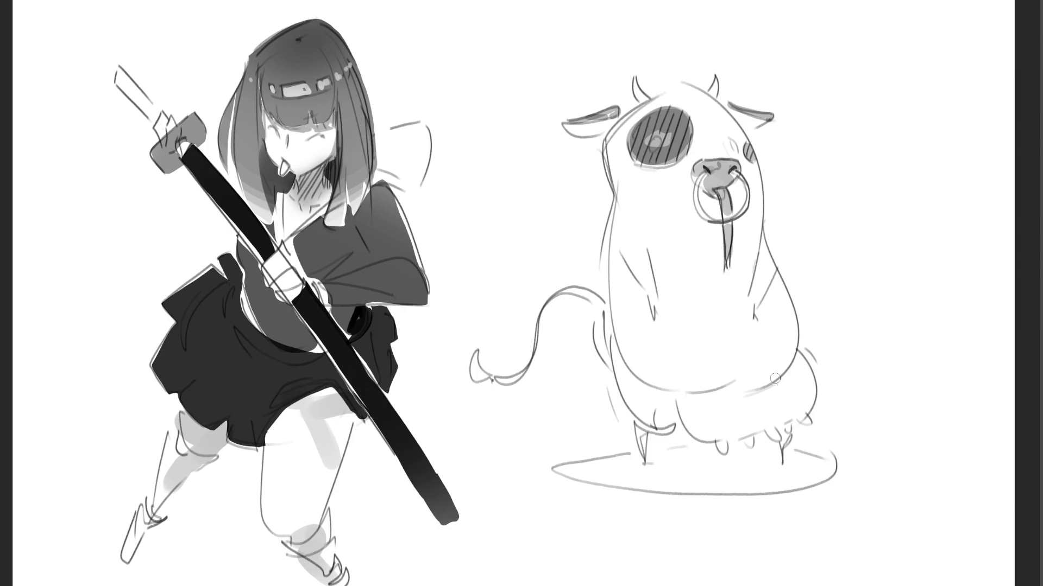
pyautogui.moveTo(655, 140); pyautogui.dragTo(656, 145)
pyautogui.moveTo(749, 153)
pyautogui.mouseDown()
pyautogui.moveTo(738, 146)
pyautogui.moveTo(759, 161)
pyautogui.mouseUp()
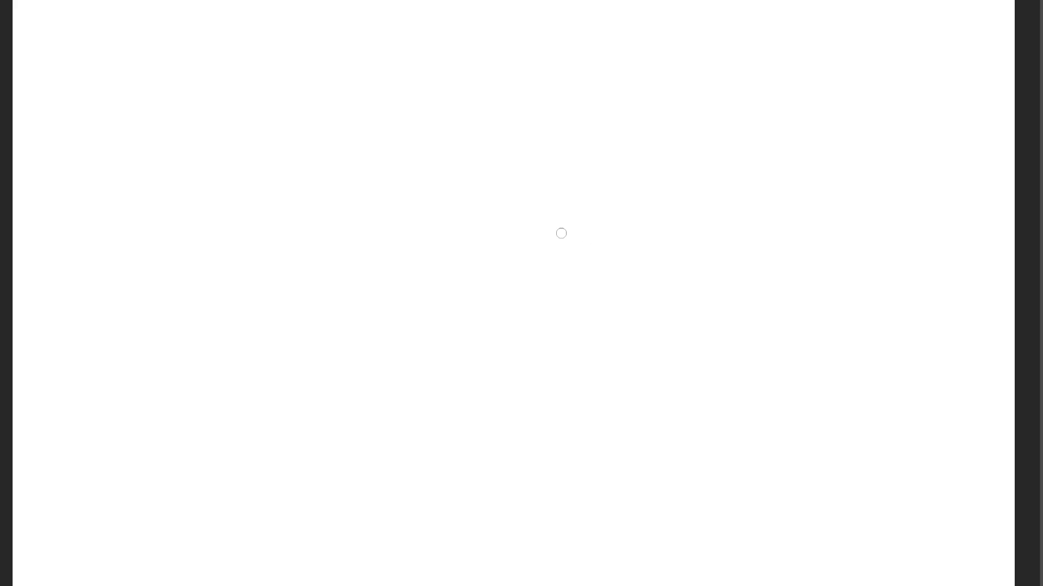
# - Shrink the brush to a tiny size over a blank area of the page
pyautogui.press('[')
pyautogui.press('[')
pyautogui.press('[')
# - Sketch a soft first eye curve and a second eye with upper and lower lids
pyautogui.moveTo(617, 137)
pyautogui.mouseDown()
pyautogui.moveTo(635, 155)
pyautogui.moveTo(640, 138)
pyautogui.moveTo(623, 143)
pyautogui.moveTo(644, 154)
pyautogui.moveTo(619, 140)
pyautogui.moveTo(657, 120)
pyautogui.moveTo(612, 148)
pyautogui.moveTo(621, 150)
pyautogui.moveTo(652, 122)
pyautogui.moveTo(609, 135)
pyautogui.moveTo(655, 115)
pyautogui.moveTo(602, 141)
pyautogui.moveTo(666, 121)
pyautogui.moveTo(678, 146)
pyautogui.moveTo(629, 154)
pyautogui.moveTo(663, 149)
pyautogui.mouseUp()
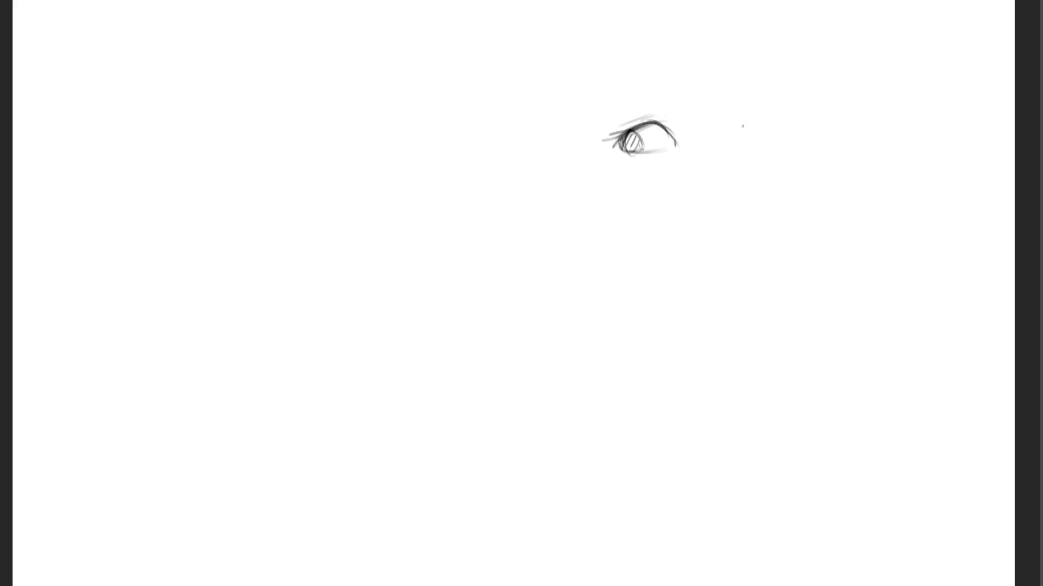
pyautogui.moveTo(746, 121)
pyautogui.mouseDown()
pyautogui.moveTo(743, 137)
pyautogui.moveTo(754, 136)
pyautogui.moveTo(762, 106)
pyautogui.moveTo(777, 107)
pyautogui.moveTo(741, 135)
pyautogui.moveTo(782, 124)
pyautogui.mouseUp()
pyautogui.moveTo(777, 137); pyautogui.dragTo(752, 142)
pyautogui.moveTo(749, 104)
pyautogui.mouseDown()
pyautogui.moveTo(742, 114)
pyautogui.moveTo(786, 100)
pyautogui.moveTo(784, 115)
pyautogui.moveTo(793, 111)
pyautogui.mouseUp()
# - Add eyebrow hints above both eyes and a curved nose line, then begin a cone-shaped head at left
pyautogui.moveTo(614, 84); pyautogui.dragTo(650, 85)
pyautogui.moveTo(733, 83); pyautogui.dragTo(740, 74)
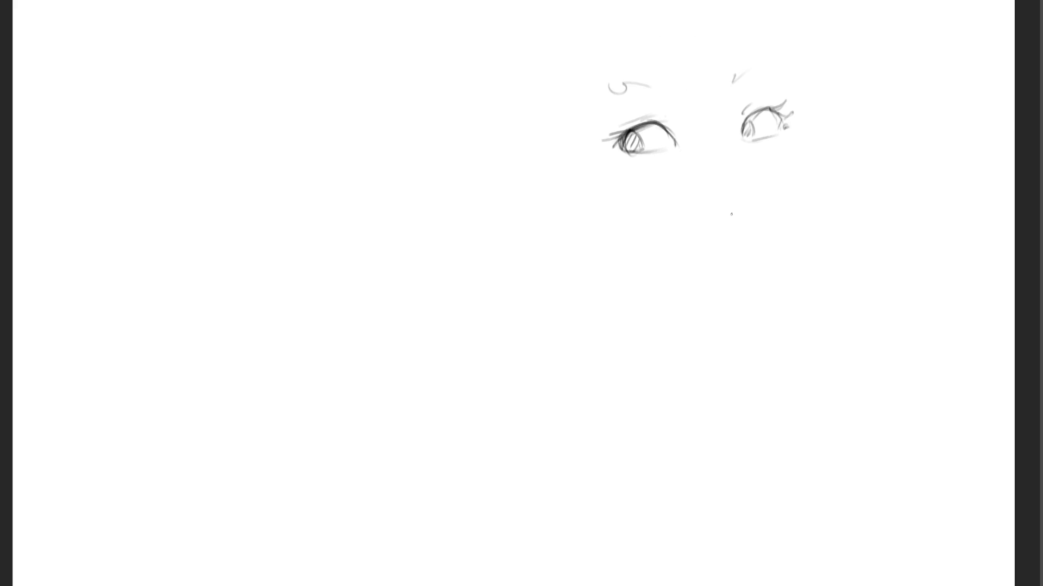
pyautogui.moveTo(724, 171); pyautogui.dragTo(744, 220)
pyautogui.moveTo(253, 113)
pyautogui.mouseDown()
pyautogui.moveTo(313, 54)
pyautogui.moveTo(288, 107)
pyautogui.mouseUp()
# - Sketch a cone-shaped head at left with a body line, diagonal shoulder and horizontal ground line
pyautogui.moveTo(322, 45)
pyautogui.mouseDown()
pyautogui.moveTo(357, 102)
pyautogui.moveTo(303, 142)
pyautogui.moveTo(242, 100)
pyautogui.moveTo(242, 176)
pyautogui.moveTo(384, 111)
pyautogui.moveTo(372, 90)
pyautogui.moveTo(403, 125)
pyautogui.moveTo(312, 325)
pyautogui.moveTo(353, 186)
pyautogui.moveTo(422, 156)
pyautogui.moveTo(304, 358)
pyautogui.moveTo(219, 231)
pyautogui.moveTo(219, 200)
pyautogui.moveTo(241, 237)
pyautogui.mouseUp()
pyautogui.moveTo(214, 115); pyautogui.dragTo(216, 205)
pyautogui.moveTo(279, 99); pyautogui.dragTo(329, 135)
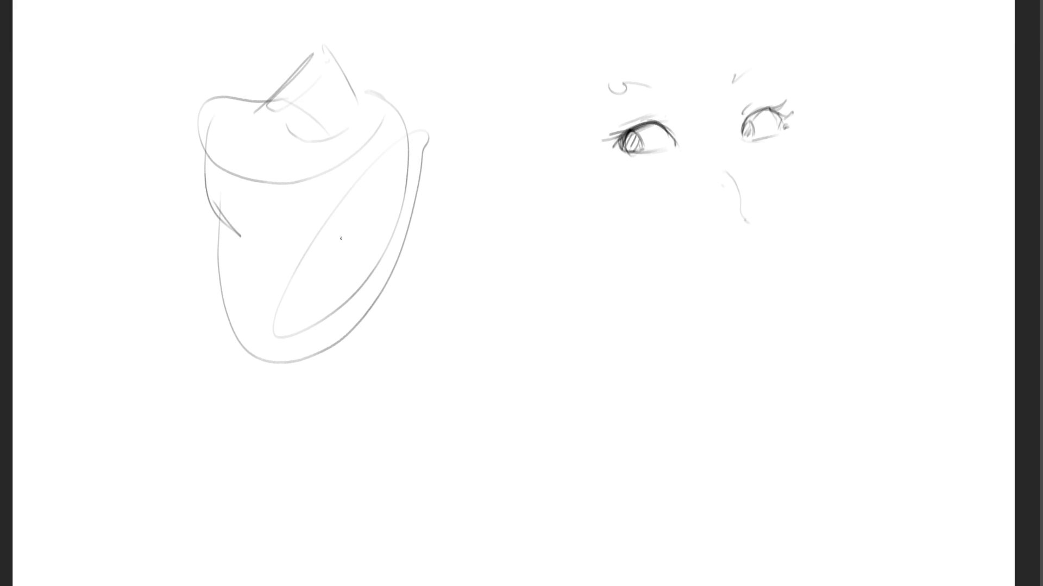
pyautogui.moveTo(422, 144)
pyautogui.mouseDown()
pyautogui.moveTo(457, 348)
pyautogui.moveTo(397, 184)
pyautogui.mouseUp()
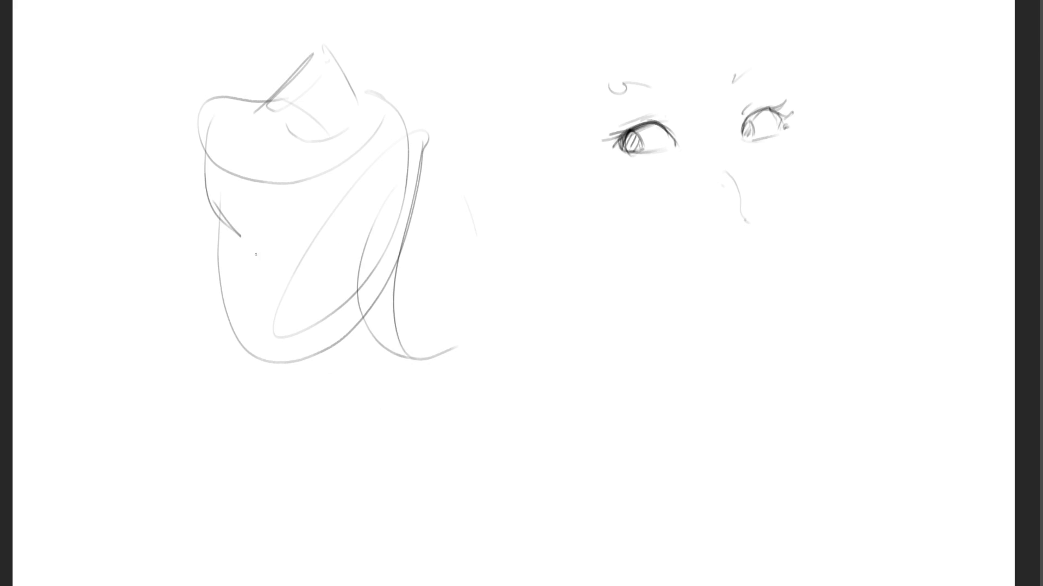
pyautogui.moveTo(233, 234); pyautogui.dragTo(282, 360)
pyautogui.moveTo(210, 104)
pyautogui.mouseDown()
pyautogui.moveTo(190, 120)
pyautogui.moveTo(293, 352)
pyautogui.moveTo(381, 303)
pyautogui.mouseUp()
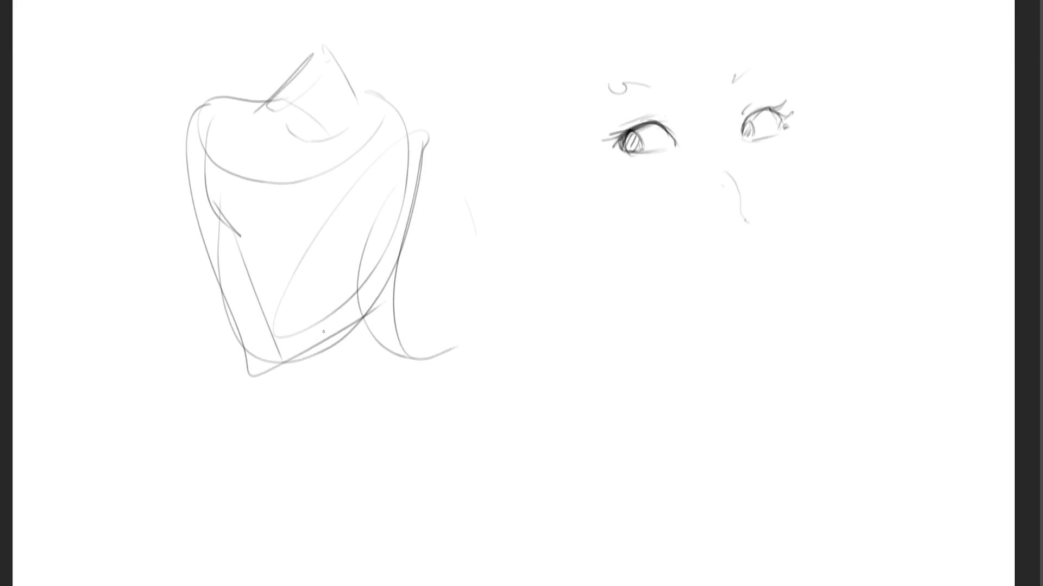
pyautogui.moveTo(282, 345); pyautogui.dragTo(259, 484)
pyautogui.moveTo(194, 525); pyautogui.dragTo(558, 544)
pyautogui.moveTo(394, 311); pyautogui.dragTo(566, 533)
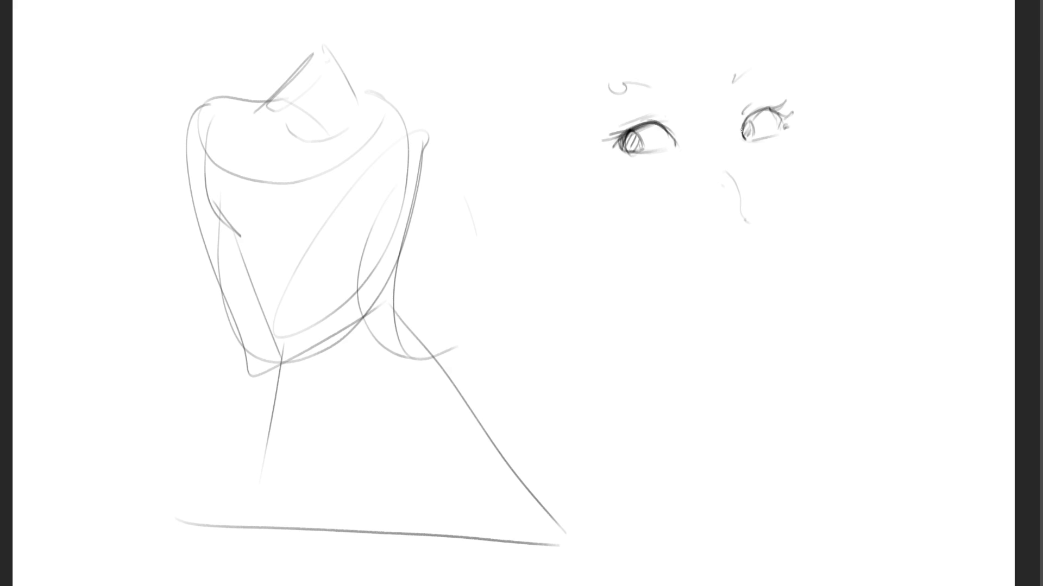
# - Darken the outlines of both eyes and add an angular eyebrow over the right eye
pyautogui.moveTo(670, 136)
pyautogui.mouseDown()
pyautogui.moveTo(673, 147)
pyautogui.moveTo(616, 152)
pyautogui.mouseUp()
pyautogui.moveTo(747, 121)
pyautogui.mouseDown()
pyautogui.moveTo(740, 135)
pyautogui.moveTo(779, 110)
pyautogui.moveTo(783, 133)
pyautogui.mouseUp()
pyautogui.moveTo(775, 114)
pyautogui.mouseDown()
pyautogui.moveTo(784, 134)
pyautogui.moveTo(747, 136)
pyautogui.mouseUp()
pyautogui.moveTo(738, 69)
pyautogui.mouseDown()
pyautogui.moveTo(731, 84)
pyautogui.moveTo(753, 60)
pyautogui.moveTo(774, 67)
pyautogui.mouseUp()
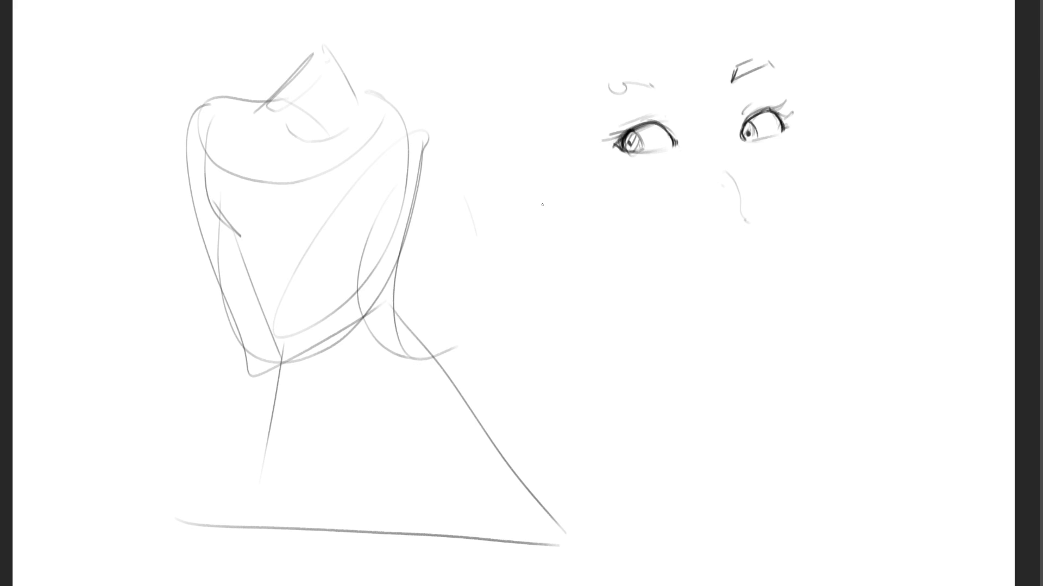
# - Draw a small face oval below the eyes with a right cheek and a nose mark
pyautogui.moveTo(539, 185); pyautogui.dragTo(532, 232)
pyautogui.moveTo(557, 168)
pyautogui.mouseDown()
pyautogui.moveTo(602, 188)
pyautogui.moveTo(538, 259)
pyautogui.moveTo(563, 280)
pyautogui.moveTo(605, 254)
pyautogui.mouseUp()
pyautogui.moveTo(609, 207); pyautogui.dragTo(626, 237)
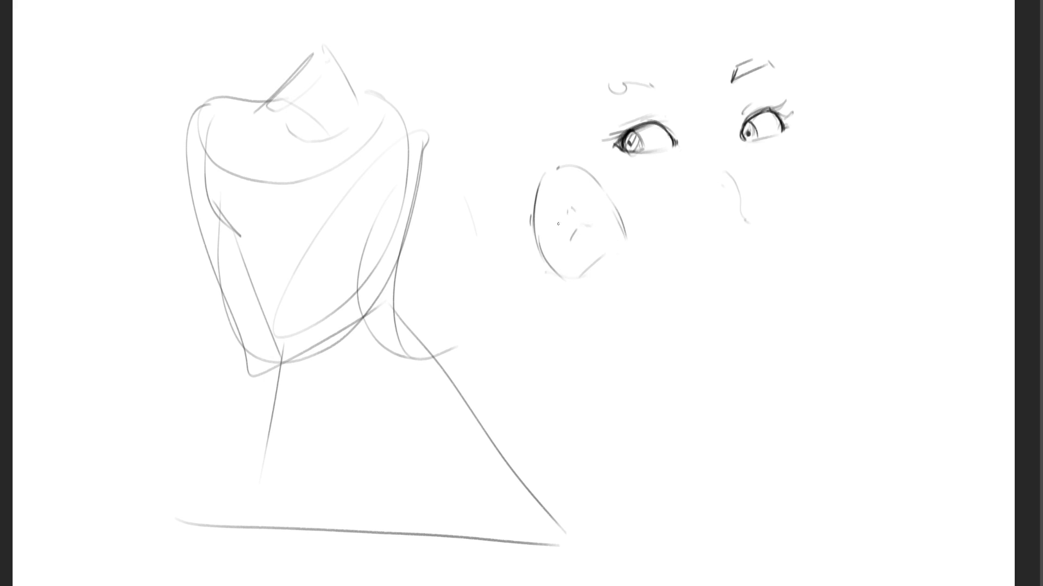
pyautogui.moveTo(552, 208)
pyautogui.mouseDown()
pyautogui.moveTo(545, 220)
pyautogui.moveTo(590, 195)
pyautogui.mouseUp()
pyautogui.moveTo(575, 172); pyautogui.dragTo(567, 177)
# - Darken the chin and taper it into a neck with shoulders below
pyautogui.moveTo(576, 279)
pyautogui.mouseDown()
pyautogui.moveTo(607, 261)
pyautogui.moveTo(623, 267)
pyautogui.moveTo(631, 320)
pyautogui.mouseUp()
pyautogui.moveTo(622, 269); pyautogui.dragTo(633, 325)
pyautogui.moveTo(571, 286); pyautogui.dragTo(592, 309)
pyautogui.moveTo(629, 250); pyautogui.dragTo(645, 300)
pyautogui.moveTo(614, 337)
pyautogui.mouseDown()
pyautogui.moveTo(650, 335)
pyautogui.moveTo(682, 291)
pyautogui.mouseUp()
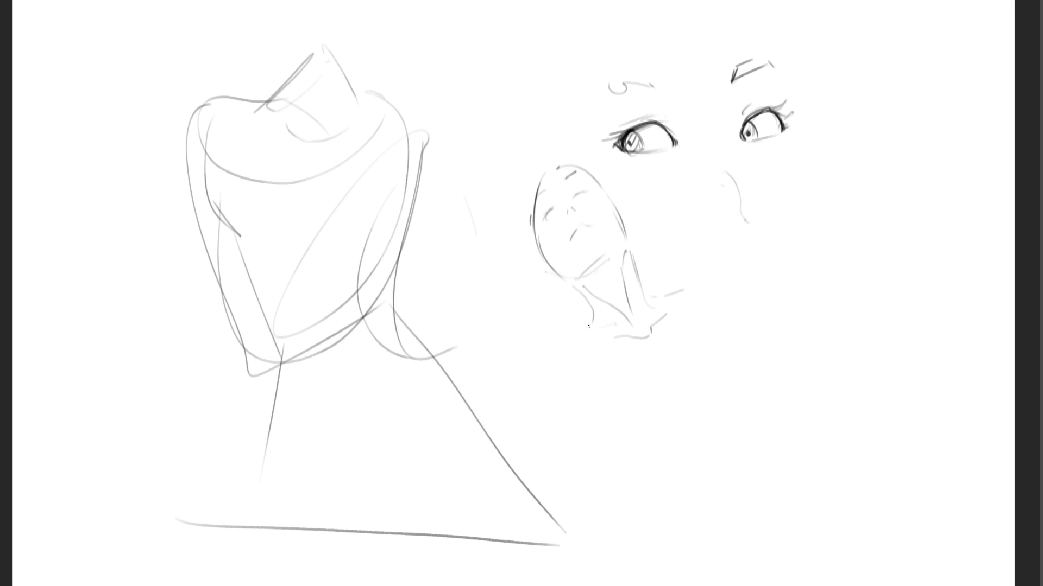
# - Add loose hair strokes around the small face
pyautogui.moveTo(530, 186); pyautogui.dragTo(549, 304)
pyautogui.moveTo(537, 259); pyautogui.dragTo(565, 326)
pyautogui.moveTo(502, 214)
pyautogui.mouseDown()
pyautogui.moveTo(535, 320)
pyautogui.moveTo(553, 328)
pyautogui.mouseUp()
pyautogui.moveTo(551, 164)
pyautogui.mouseDown()
pyautogui.moveTo(498, 239)
pyautogui.moveTo(615, 211)
pyautogui.moveTo(661, 271)
pyautogui.mouseUp()
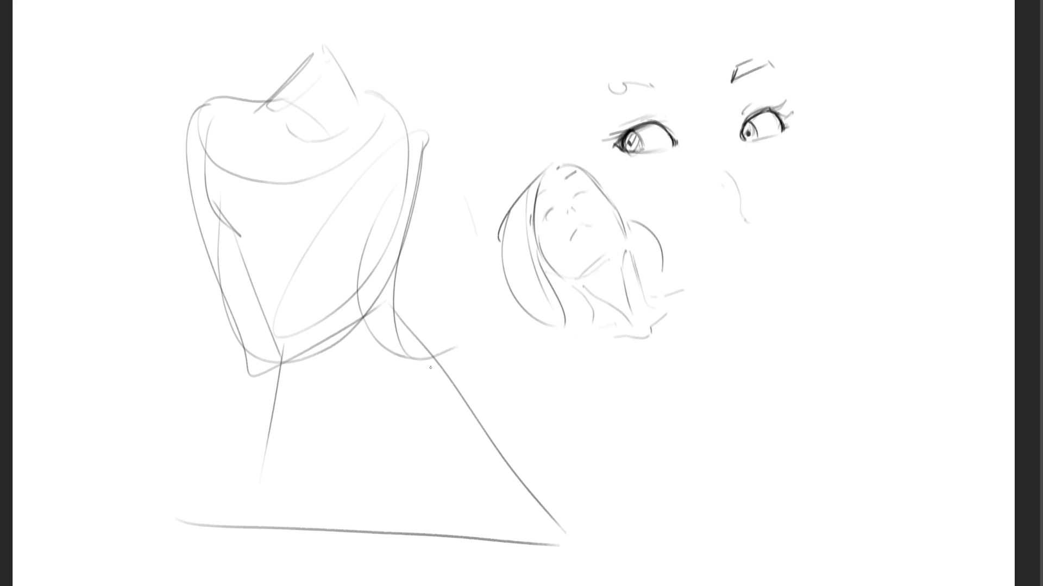
# - Fade the small face, left figure and ground line with a large soft eraser
pyautogui.press('e')
pyautogui.moveTo(503, 183)
pyautogui.mouseDown()
pyautogui.moveTo(491, 201)
pyautogui.moveTo(581, 247)
pyautogui.mouseUp()
pyautogui.moveTo(254, 116)
pyautogui.mouseDown()
pyautogui.moveTo(314, 396)
pyautogui.moveTo(280, 128)
pyautogui.moveTo(535, 523)
pyautogui.mouseUp()
pyautogui.moveTo(412, 504)
pyautogui.mouseDown()
pyautogui.moveTo(478, 167)
pyautogui.moveTo(554, 263)
pyautogui.moveTo(291, 74)
pyautogui.moveTo(362, 486)
pyautogui.moveTo(596, 496)
pyautogui.moveTo(694, 483)
pyautogui.mouseUp()
# - Block in a loose gesture head and body over the left figure with the pencil
pyautogui.press('b')
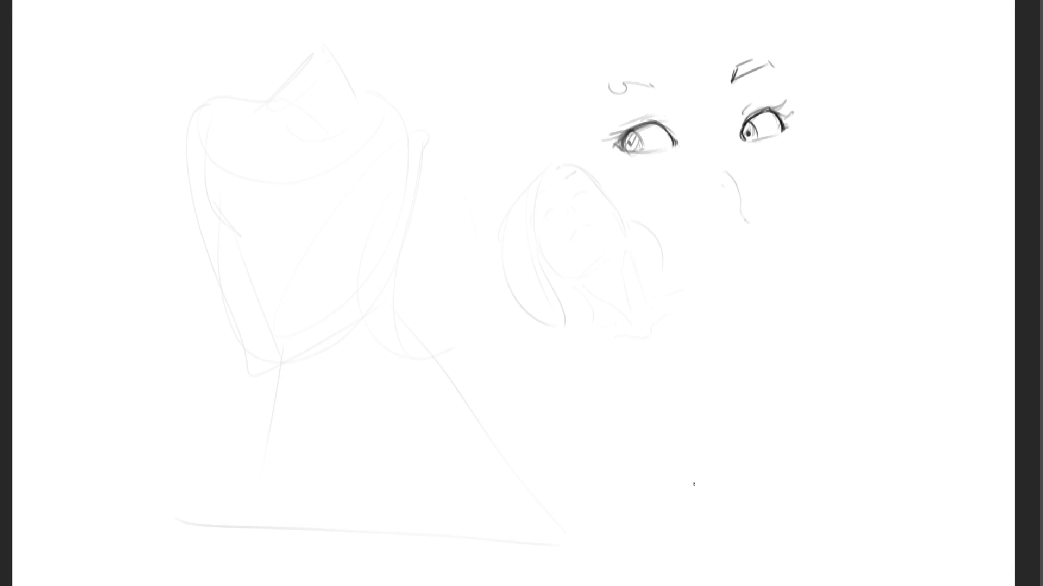
pyautogui.moveTo(268, 44); pyautogui.dragTo(277, 150)
pyautogui.moveTo(273, 82)
pyautogui.mouseDown()
pyautogui.moveTo(342, 152)
pyautogui.moveTo(371, 155)
pyautogui.moveTo(365, 189)
pyautogui.mouseUp()
pyautogui.moveTo(334, 127); pyautogui.dragTo(352, 168)
pyautogui.moveTo(304, 109); pyautogui.dragTo(380, 136)
pyautogui.moveTo(369, 90); pyautogui.dragTo(345, 127)
pyautogui.moveTo(388, 98)
pyautogui.mouseDown()
pyautogui.moveTo(405, 241)
pyautogui.moveTo(388, 296)
pyautogui.mouseUp()
pyautogui.moveTo(284, 250)
pyautogui.mouseDown()
pyautogui.moveTo(335, 291)
pyautogui.moveTo(382, 310)
pyautogui.mouseUp()
# - Sketch the gesture torso below the head and extend it with limb curves
pyautogui.moveTo(437, 202); pyautogui.dragTo(474, 280)
pyautogui.moveTo(400, 332); pyautogui.dragTo(451, 324)
pyautogui.moveTo(393, 338); pyautogui.dragTo(473, 323)
pyautogui.moveTo(454, 253); pyautogui.dragTo(530, 309)
pyautogui.moveTo(456, 353); pyautogui.dragTo(491, 412)
pyautogui.moveTo(508, 296); pyautogui.dragTo(478, 413)
pyautogui.moveTo(505, 297)
pyautogui.mouseDown()
pyautogui.moveTo(630, 374)
pyautogui.moveTo(608, 434)
pyautogui.mouseUp()
pyautogui.moveTo(543, 459)
pyautogui.mouseDown()
pyautogui.moveTo(478, 472)
pyautogui.moveTo(437, 442)
pyautogui.mouseUp()
pyautogui.moveTo(426, 457); pyautogui.dragTo(405, 374)
pyautogui.moveTo(416, 358)
pyautogui.mouseDown()
pyautogui.moveTo(332, 497)
pyautogui.moveTo(398, 509)
pyautogui.mouseUp()
# - Sketch a reclining leg stretching right, ending in a foot hook
pyautogui.moveTo(431, 499); pyautogui.dragTo(559, 449)
pyautogui.moveTo(586, 353); pyautogui.dragTo(581, 455)
pyautogui.moveTo(622, 322)
pyautogui.mouseDown()
pyautogui.moveTo(741, 337)
pyautogui.moveTo(760, 416)
pyautogui.mouseUp()
pyautogui.moveTo(641, 440); pyautogui.dragTo(731, 419)
pyautogui.moveTo(758, 324)
pyautogui.mouseDown()
pyautogui.moveTo(771, 337)
pyautogui.moveTo(768, 388)
pyautogui.mouseUp()
pyautogui.moveTo(370, 296); pyautogui.dragTo(415, 305)
pyautogui.moveTo(309, 277)
pyautogui.mouseDown()
pyautogui.moveTo(269, 133)
pyautogui.moveTo(249, 426)
pyautogui.moveTo(315, 204)
pyautogui.mouseUp()
# - Add long gesture loops through the left figure and head, then erase-lighten one stroke and undo it
pyautogui.moveTo(263, 428); pyautogui.dragTo(295, 356)
pyautogui.moveTo(258, 193); pyautogui.dragTo(388, 337)
pyautogui.moveTo(247, 150)
pyautogui.mouseDown()
pyautogui.moveTo(265, 159)
pyautogui.moveTo(284, 461)
pyautogui.moveTo(286, 441)
pyautogui.mouseUp()
pyautogui.moveTo(348, 364); pyautogui.dragTo(395, 256)
pyautogui.moveTo(394, 113)
pyautogui.mouseDown()
pyautogui.moveTo(526, 195)
pyautogui.moveTo(440, 222)
pyautogui.mouseUp()
pyautogui.moveTo(439, 222); pyautogui.dragTo(524, 250)
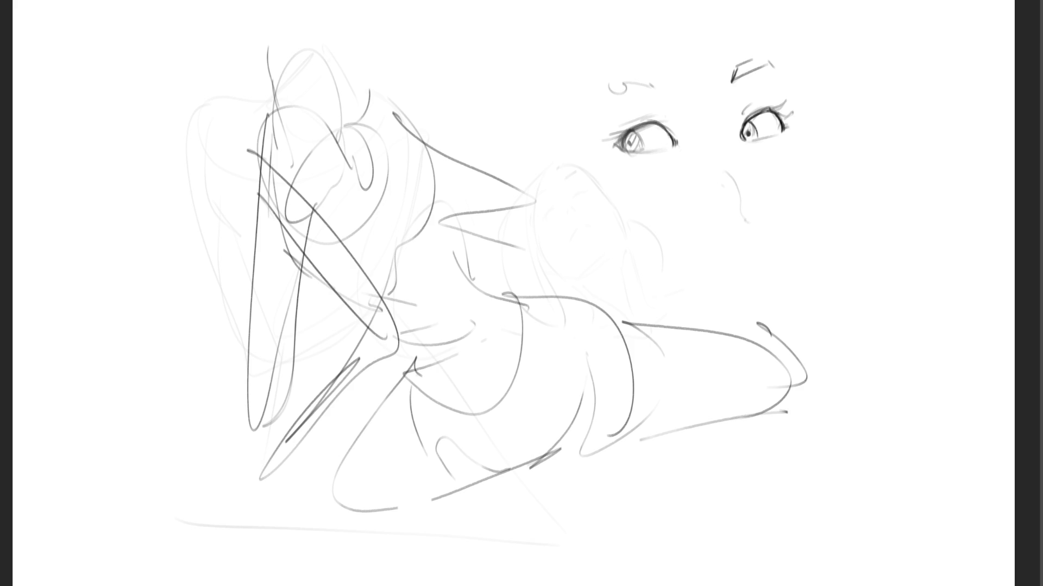
pyautogui.moveTo(276, 275)
pyautogui.mouseDown()
pyautogui.moveTo(198, 221)
pyautogui.moveTo(298, 419)
pyautogui.moveTo(275, 128)
pyautogui.moveTo(312, 240)
pyautogui.moveTo(244, 349)
pyautogui.moveTo(659, 396)
pyautogui.moveTo(750, 373)
pyautogui.moveTo(636, 313)
pyautogui.moveTo(738, 239)
pyautogui.moveTo(591, 224)
pyautogui.moveTo(777, 190)
pyautogui.moveTo(712, 149)
pyautogui.moveTo(575, 277)
pyautogui.moveTo(187, 445)
pyautogui.mouseUp()
pyautogui.hotkey('ctrl', 'z')
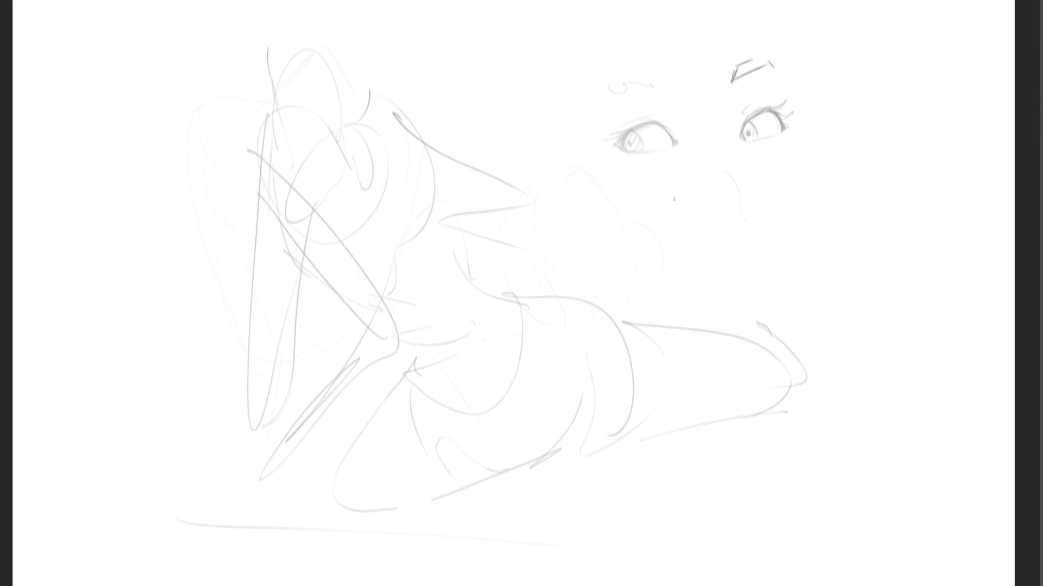
# - Draw one firm dark stroke along the upper lid of the left eye
pyautogui.moveTo(621, 141)
pyautogui.mouseDown()
pyautogui.moveTo(648, 124)
pyautogui.moveTo(677, 140)
pyautogui.mouseUp()
# - Draw a dark, nearly closed round form below the faces, redoing its left curve several times
pyautogui.moveTo(653, 368)
pyautogui.mouseDown()
pyautogui.moveTo(716, 316)
pyautogui.moveTo(773, 369)
pyautogui.mouseUp()
pyautogui.moveTo(676, 326)
pyautogui.mouseDown()
pyautogui.moveTo(653, 373)
pyautogui.moveTo(663, 423)
pyautogui.mouseUp()
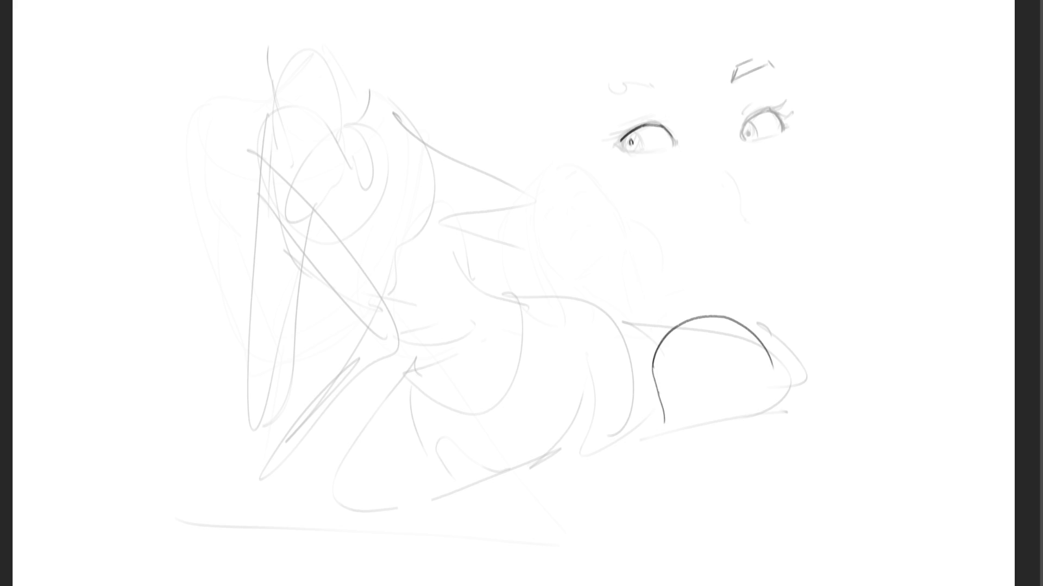
pyautogui.hotkey('ctrl', 'z')
pyautogui.moveTo(653, 357); pyautogui.dragTo(674, 429)
pyautogui.hotkey('ctrl', 'z')
pyautogui.moveTo(653, 358)
pyautogui.mouseDown()
pyautogui.moveTo(669, 424)
pyautogui.moveTo(737, 381)
pyautogui.moveTo(744, 440)
pyautogui.mouseUp()
pyautogui.hotkey('ctrl', 'z')
pyautogui.moveTo(652, 369)
pyautogui.mouseDown()
pyautogui.moveTo(673, 431)
pyautogui.moveTo(700, 443)
pyautogui.moveTo(757, 432)
pyautogui.mouseUp()
# - Add a hook with small curved fingers at the circle's right edge and short strokes above
pyautogui.moveTo(760, 387)
pyautogui.mouseDown()
pyautogui.moveTo(774, 361)
pyautogui.moveTo(821, 377)
pyautogui.mouseUp()
pyautogui.moveTo(742, 443)
pyautogui.mouseDown()
pyautogui.moveTo(810, 414)
pyautogui.moveTo(776, 432)
pyautogui.mouseUp()
pyautogui.moveTo(821, 374)
pyautogui.mouseDown()
pyautogui.moveTo(831, 393)
pyautogui.moveTo(840, 352)
pyautogui.moveTo(863, 378)
pyautogui.moveTo(853, 394)
pyautogui.mouseUp()
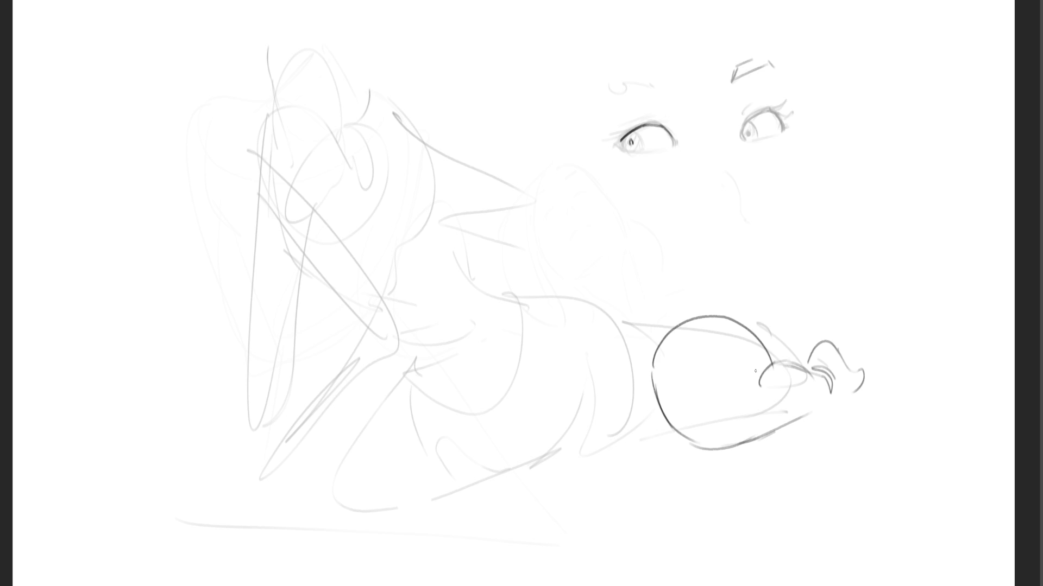
pyautogui.moveTo(725, 274); pyautogui.dragTo(750, 313)
# - Fade the loose left-side sketch strokes with a large eraser, then start a free transform
pyautogui.press('e')
pyautogui.moveTo(478, 384)
pyautogui.mouseDown()
pyautogui.moveTo(361, 442)
pyautogui.moveTo(285, 565)
pyautogui.moveTo(721, 58)
pyautogui.moveTo(272, 396)
pyautogui.moveTo(575, 251)
pyautogui.moveTo(890, 515)
pyautogui.moveTo(381, 245)
pyautogui.moveTo(738, 109)
pyautogui.moveTo(591, 342)
pyautogui.moveTo(1021, 460)
pyautogui.mouseUp()
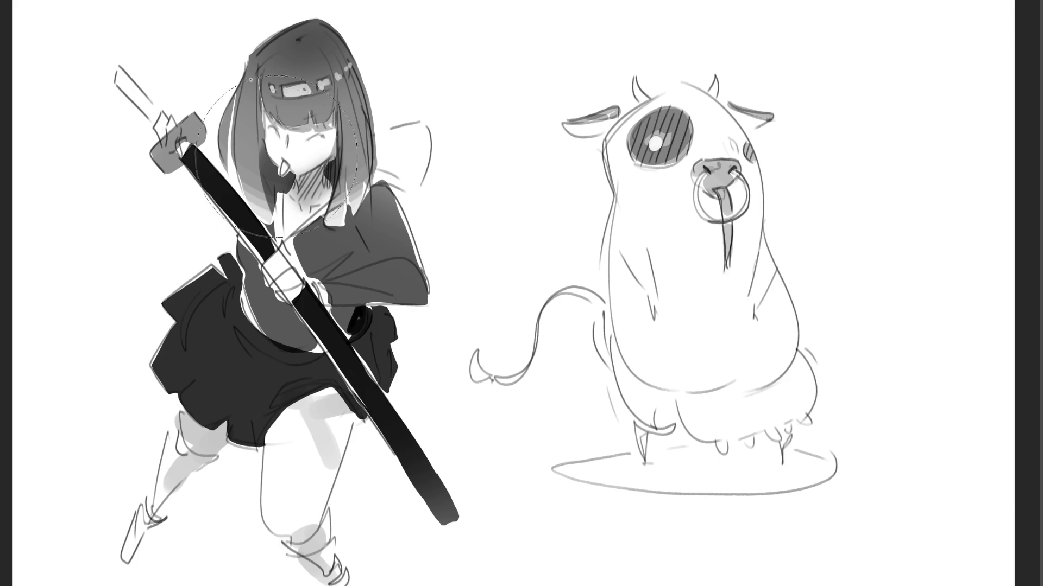
pyautogui.hotkey('ctrl', 't')
pyautogui.moveTo(838, 306); pyautogui.dragTo(659, 307)
pyautogui.moveTo(546, 282); pyautogui.dragTo(494, 343)
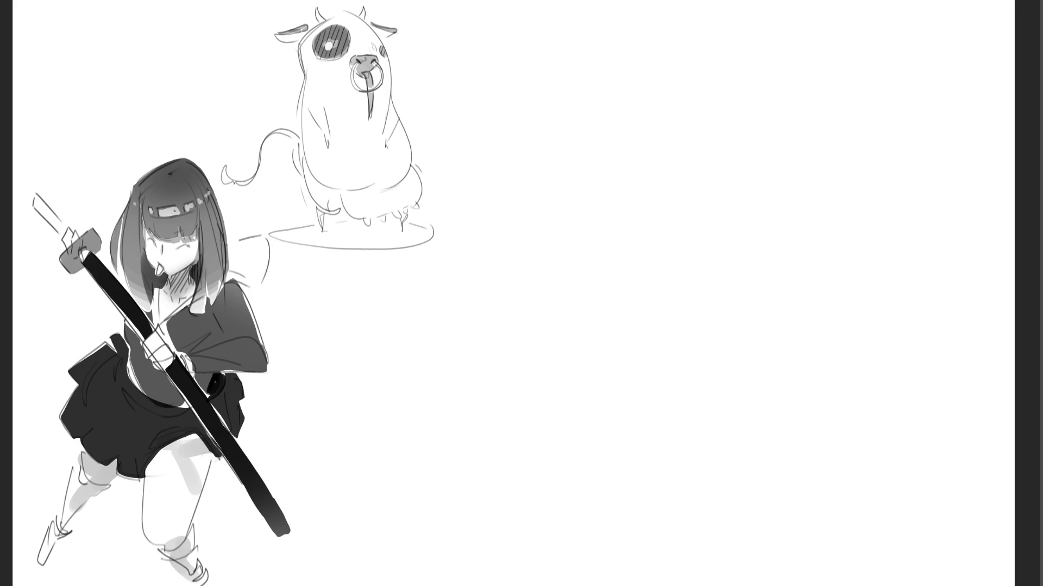
# - Outline a tall upright leg with a rounded top, inner lower curve and small zigzag fold
pyautogui.moveTo(681, 97); pyautogui.dragTo(681, 131)
pyautogui.moveTo(685, 89)
pyautogui.mouseDown()
pyautogui.moveTo(714, 61)
pyautogui.moveTo(735, 91)
pyautogui.moveTo(747, 150)
pyautogui.mouseUp()
pyautogui.moveTo(739, 95); pyautogui.dragTo(753, 208)
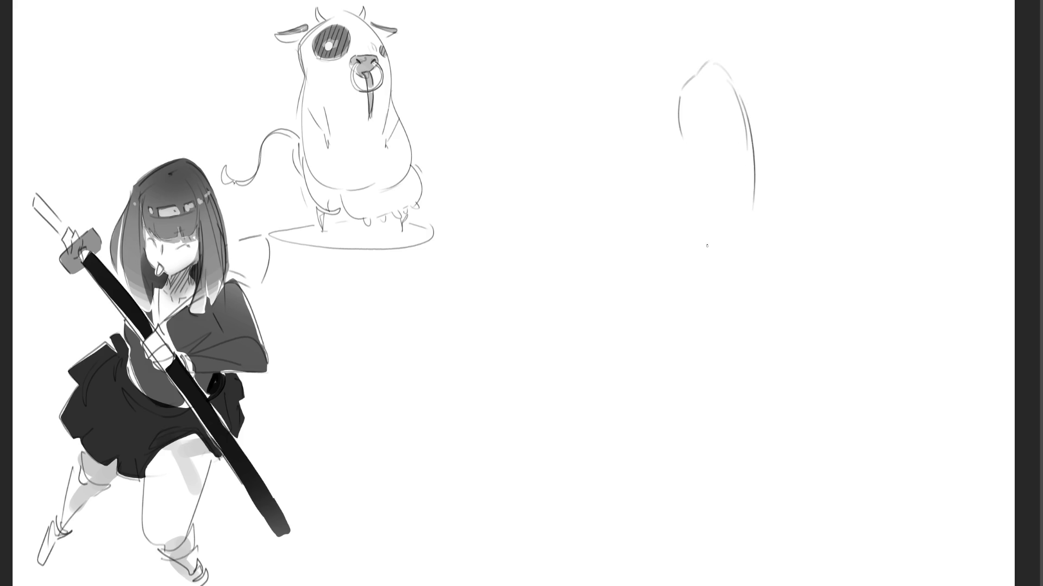
pyautogui.moveTo(680, 118); pyautogui.dragTo(700, 312)
pyautogui.moveTo(752, 171); pyautogui.dragTo(756, 324)
pyautogui.moveTo(744, 322); pyautogui.dragTo(723, 362)
pyautogui.moveTo(755, 284); pyautogui.dragTo(724, 411)
pyautogui.moveTo(681, 260); pyautogui.dragTo(686, 347)
pyautogui.moveTo(678, 289); pyautogui.dragTo(668, 374)
pyautogui.moveTo(681, 260); pyautogui.dragTo(655, 333)
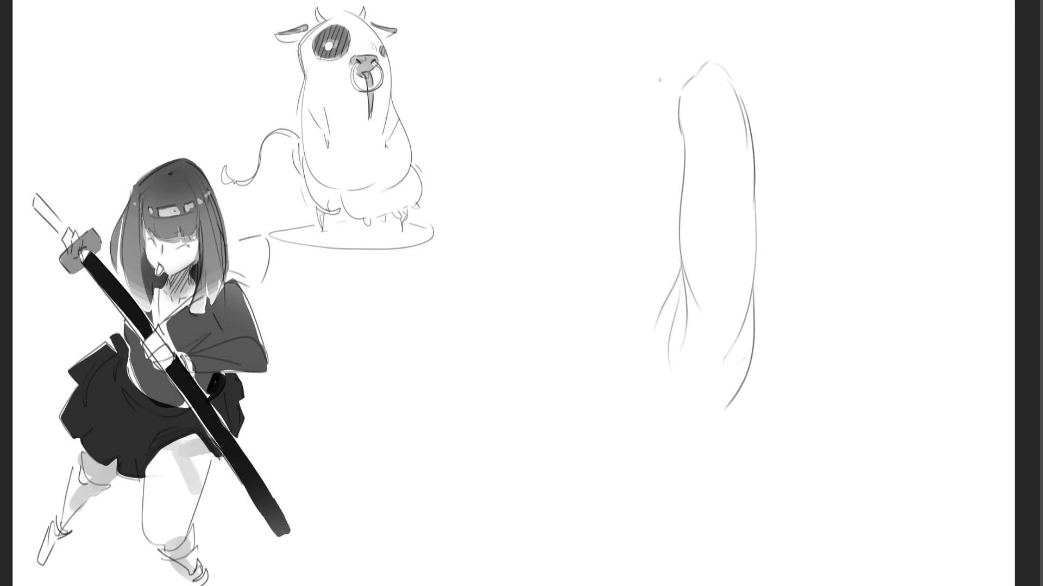
pyautogui.moveTo(699, 67)
pyautogui.mouseDown()
pyautogui.moveTo(660, 179)
pyautogui.moveTo(629, 203)
pyautogui.mouseUp()
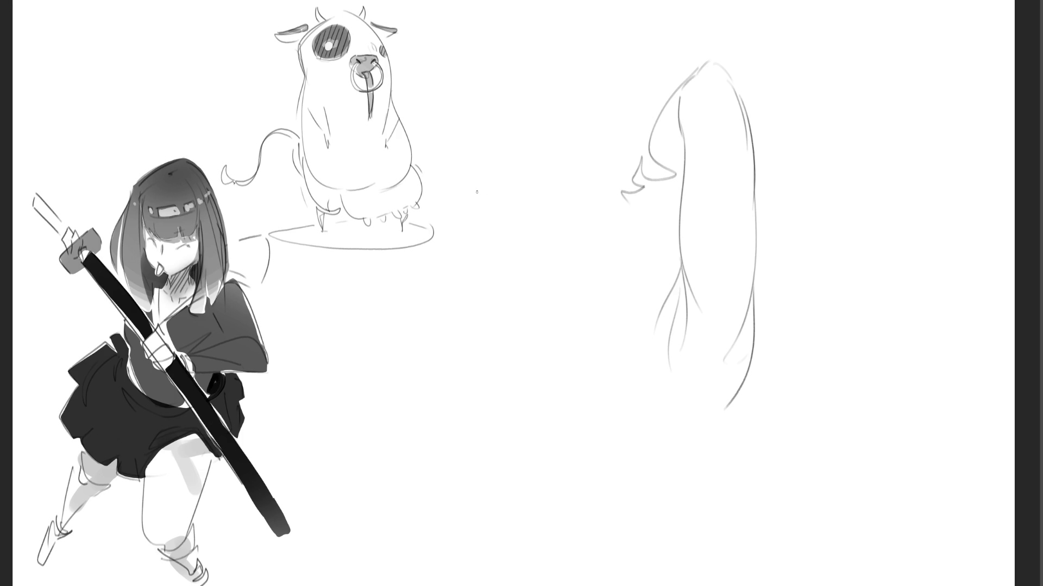
# - Start an angled leg study to its left with long upper and lower edges
pyautogui.moveTo(478, 176)
pyautogui.mouseDown()
pyautogui.moveTo(478, 202)
pyautogui.moveTo(495, 159)
pyautogui.moveTo(513, 205)
pyautogui.mouseUp()
pyautogui.moveTo(475, 172); pyautogui.dragTo(520, 267)
pyautogui.moveTo(517, 182); pyautogui.dragTo(612, 324)
pyautogui.moveTo(477, 207)
pyautogui.mouseDown()
pyautogui.moveTo(601, 352)
pyautogui.moveTo(616, 353)
pyautogui.mouseUp()
pyautogui.moveTo(476, 169); pyautogui.dragTo(585, 217)
# - Finish the angled leg with top contours, a lower part and detail lines beneath
pyautogui.moveTo(550, 181)
pyautogui.mouseDown()
pyautogui.moveTo(616, 253)
pyautogui.moveTo(619, 282)
pyautogui.mouseUp()
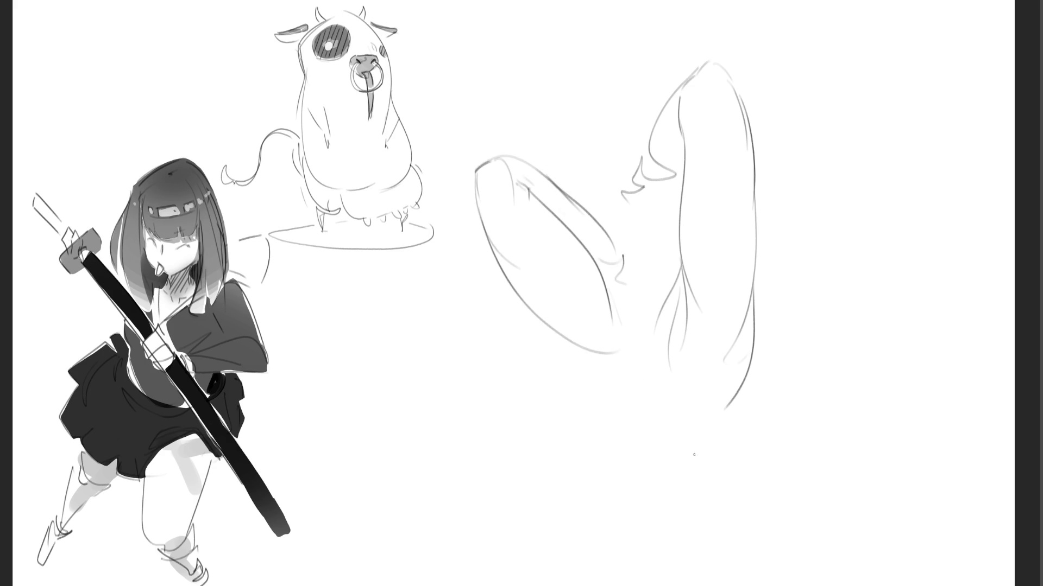
pyautogui.moveTo(610, 301)
pyautogui.mouseDown()
pyautogui.moveTo(641, 354)
pyautogui.moveTo(614, 360)
pyautogui.moveTo(602, 380)
pyautogui.mouseUp()
pyautogui.moveTo(583, 354); pyautogui.dragTo(612, 431)
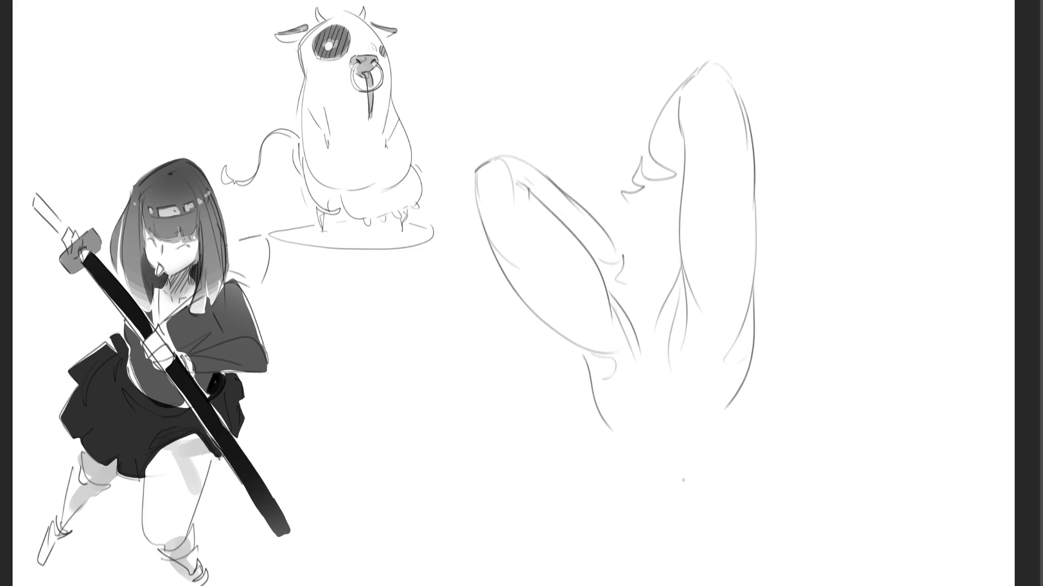
# - Outline a third upright leg near the right edge, down to the foot and ankle
pyautogui.moveTo(827, 266)
pyautogui.mouseDown()
pyautogui.moveTo(831, 228)
pyautogui.moveTo(870, 199)
pyautogui.mouseUp()
pyautogui.moveTo(879, 209); pyautogui.dragTo(913, 287)
pyautogui.moveTo(826, 260); pyautogui.dragTo(854, 316)
pyautogui.moveTo(908, 243); pyautogui.dragTo(942, 426)
pyautogui.moveTo(859, 317)
pyautogui.mouseDown()
pyautogui.moveTo(871, 358)
pyautogui.moveTo(940, 426)
pyautogui.moveTo(952, 481)
pyautogui.moveTo(942, 498)
pyautogui.mouseUp()
pyautogui.moveTo(935, 501); pyautogui.dragTo(919, 503)
pyautogui.moveTo(879, 395)
pyautogui.mouseDown()
pyautogui.moveTo(883, 412)
pyautogui.moveTo(853, 488)
pyautogui.moveTo(863, 523)
pyautogui.moveTo(907, 523)
pyautogui.moveTo(857, 554)
pyautogui.mouseUp()
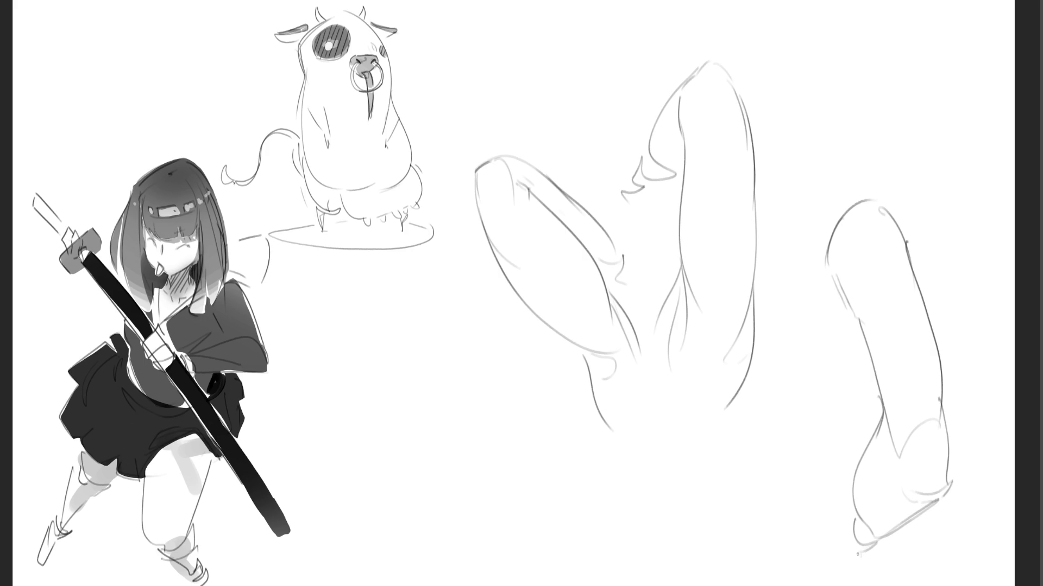
pyautogui.moveTo(863, 469)
pyautogui.mouseDown()
pyautogui.moveTo(852, 535)
pyautogui.moveTo(828, 514)
pyautogui.mouseUp()
# - Draw a sharply bent leg with an oval knee, tapering to a pointed, hooked foot
pyautogui.moveTo(463, 340)
pyautogui.mouseDown()
pyautogui.moveTo(432, 388)
pyautogui.moveTo(452, 426)
pyautogui.moveTo(505, 333)
pyautogui.moveTo(463, 421)
pyautogui.moveTo(510, 404)
pyautogui.mouseUp()
pyautogui.moveTo(470, 422); pyautogui.dragTo(504, 438)
pyautogui.moveTo(509, 338)
pyautogui.mouseDown()
pyautogui.moveTo(550, 405)
pyautogui.moveTo(520, 441)
pyautogui.mouseUp()
pyautogui.moveTo(465, 331)
pyautogui.mouseDown()
pyautogui.moveTo(360, 445)
pyautogui.moveTo(474, 431)
pyautogui.moveTo(409, 468)
pyautogui.mouseUp()
pyautogui.moveTo(391, 472); pyautogui.dragTo(363, 478)
pyautogui.moveTo(363, 441)
pyautogui.mouseDown()
pyautogui.moveTo(332, 502)
pyautogui.moveTo(410, 485)
pyautogui.moveTo(337, 512)
pyautogui.moveTo(436, 522)
pyautogui.mouseUp()
pyautogui.moveTo(402, 479); pyautogui.dragTo(507, 540)
pyautogui.moveTo(347, 511); pyautogui.dragTo(511, 549)
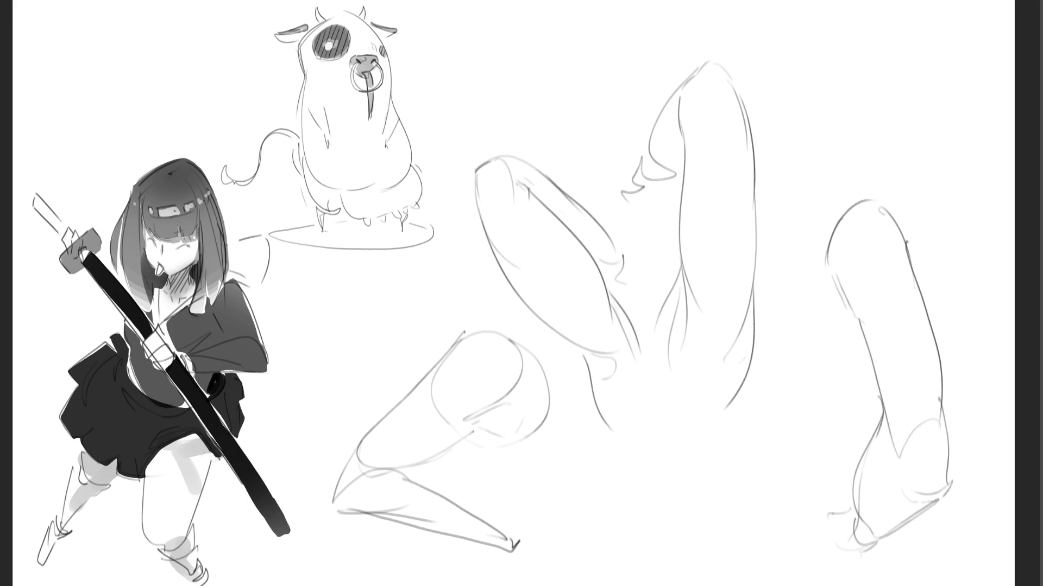
pyautogui.moveTo(821, 55)
pyautogui.mouseDown()
pyautogui.moveTo(840, 66)
pyautogui.moveTo(833, 93)
pyautogui.mouseUp()
# - Outline a raised leg at top right with a curled knee and bend curves
pyautogui.moveTo(820, 63); pyautogui.dragTo(777, 165)
pyautogui.moveTo(835, 86); pyautogui.dragTo(814, 173)
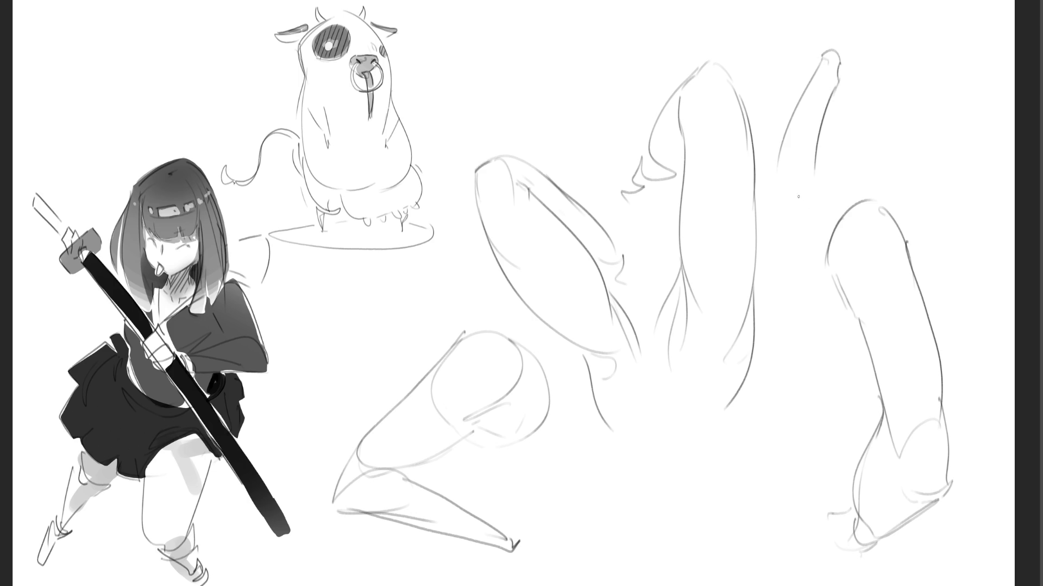
pyautogui.moveTo(826, 106); pyautogui.dragTo(805, 219)
pyautogui.moveTo(777, 178); pyautogui.dragTo(787, 229)
pyautogui.moveTo(778, 168)
pyautogui.mouseDown()
pyautogui.moveTo(785, 245)
pyautogui.moveTo(818, 262)
pyautogui.mouseUp()
pyautogui.moveTo(825, 187)
pyautogui.mouseDown()
pyautogui.moveTo(837, 214)
pyautogui.moveTo(852, 202)
pyautogui.mouseUp()
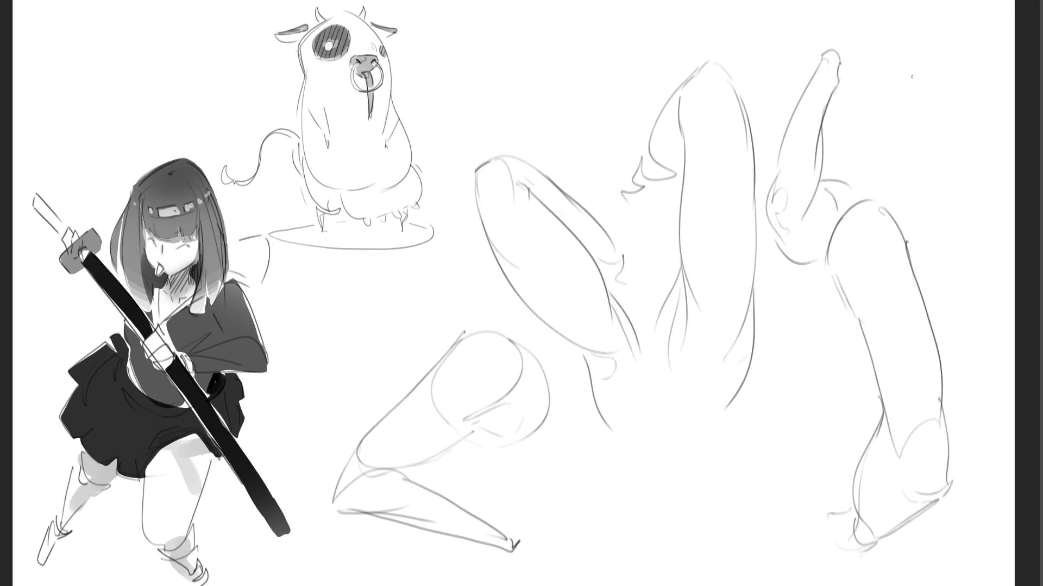
# - Sketch a bent leg in the top right corner, connecting it toward the raised leg
pyautogui.moveTo(893, 72)
pyautogui.mouseDown()
pyautogui.moveTo(895, 90)
pyautogui.moveTo(899, 68)
pyautogui.moveTo(914, 80)
pyautogui.moveTo(917, 111)
pyautogui.moveTo(954, 103)
pyautogui.moveTo(1002, 133)
pyautogui.mouseUp()
pyautogui.moveTo(927, 114)
pyautogui.mouseDown()
pyautogui.moveTo(966, 168)
pyautogui.moveTo(1003, 162)
pyautogui.mouseUp()
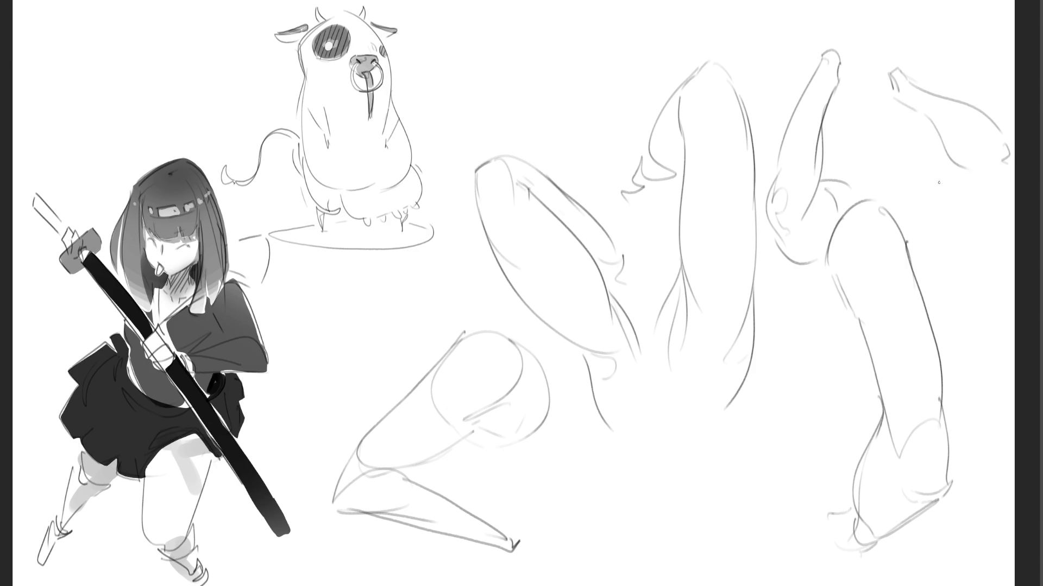
pyautogui.moveTo(946, 168); pyautogui.dragTo(914, 198)
pyautogui.moveTo(923, 234)
pyautogui.mouseDown()
pyautogui.moveTo(993, 203)
pyautogui.moveTo(948, 228)
pyautogui.mouseUp()
pyautogui.moveTo(1002, 186); pyautogui.dragTo(953, 228)
pyautogui.moveTo(926, 177)
pyautogui.mouseDown()
pyautogui.moveTo(893, 200)
pyautogui.moveTo(878, 190)
pyautogui.mouseUp()
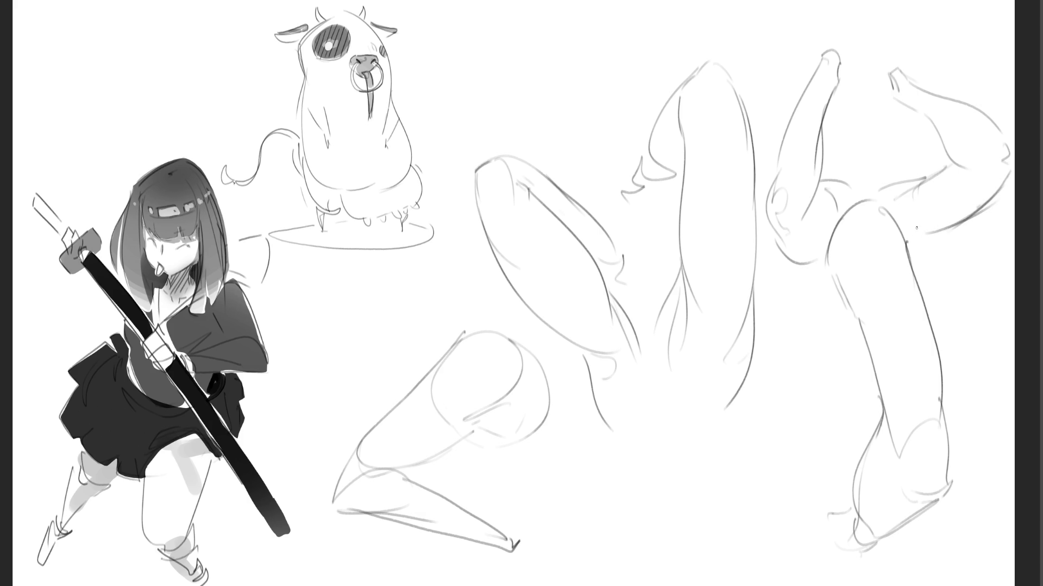
pyautogui.moveTo(941, 228); pyautogui.dragTo(917, 244)
pyautogui.moveTo(912, 197); pyautogui.dragTo(905, 213)
# - Add a new curved leg beside the far-right study with a darkened edge and knee details
pyautogui.moveTo(785, 302)
pyautogui.mouseDown()
pyautogui.moveTo(777, 348)
pyautogui.moveTo(803, 296)
pyautogui.moveTo(825, 310)
pyautogui.mouseUp()
pyautogui.moveTo(779, 378)
pyautogui.mouseDown()
pyautogui.moveTo(810, 352)
pyautogui.moveTo(766, 464)
pyautogui.moveTo(795, 510)
pyautogui.moveTo(812, 507)
pyautogui.moveTo(840, 452)
pyautogui.mouseUp()
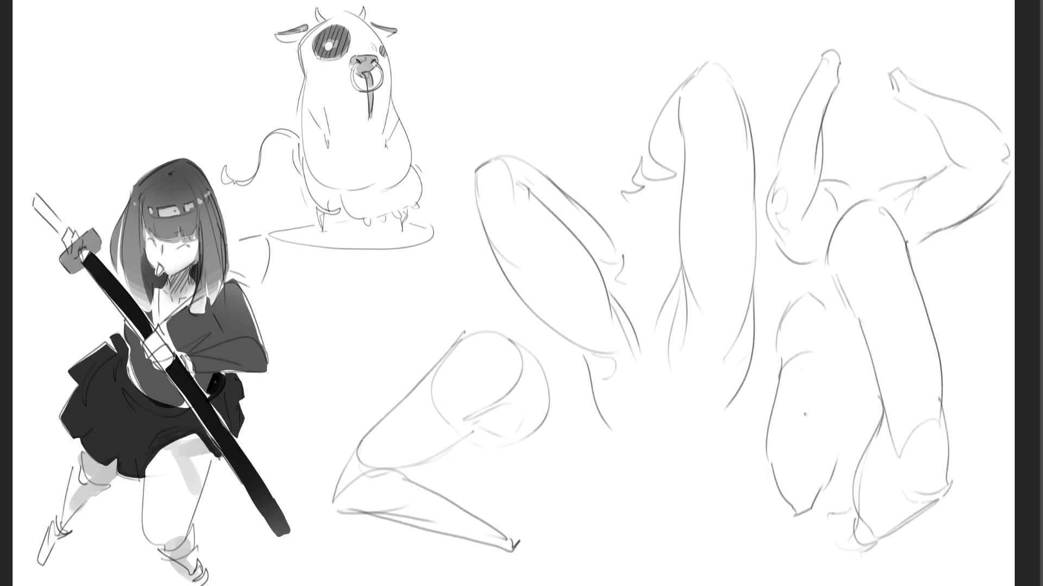
pyautogui.moveTo(773, 442)
pyautogui.mouseDown()
pyautogui.moveTo(841, 339)
pyautogui.moveTo(838, 444)
pyautogui.mouseUp()
pyautogui.moveTo(844, 396); pyautogui.dragTo(820, 487)
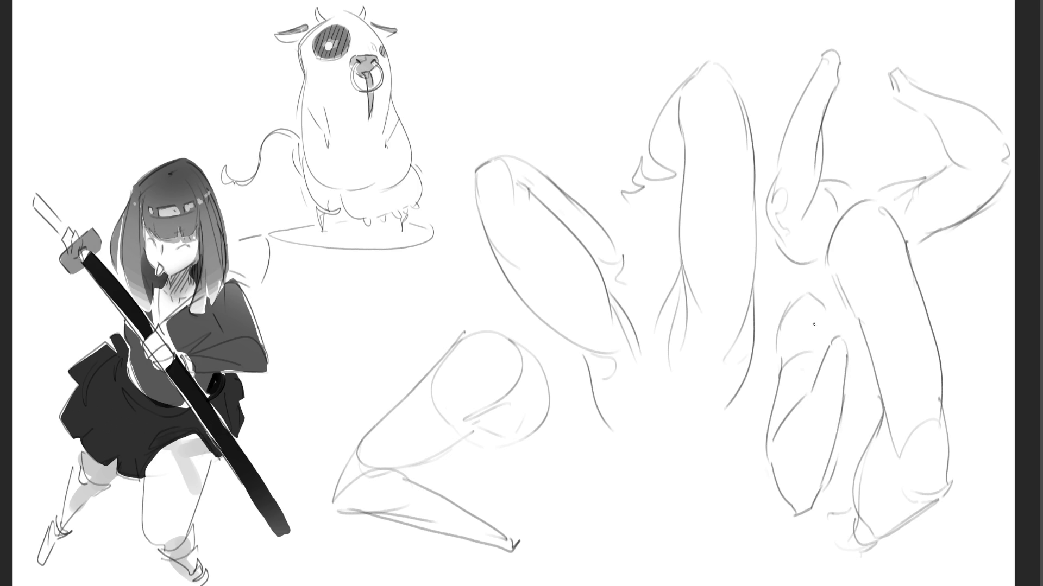
pyautogui.moveTo(830, 337); pyautogui.dragTo(850, 348)
pyautogui.moveTo(830, 293); pyautogui.dragTo(838, 321)
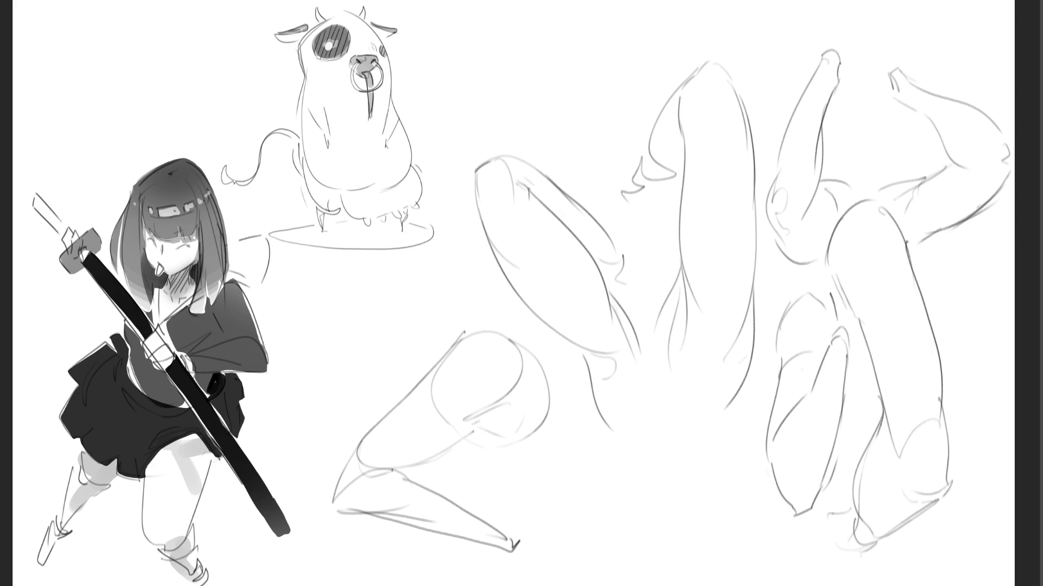
# - Redraw the bent leg's rounded top, right-side arc and foot-tip detail, then start an oval below the middle leg
pyautogui.moveTo(376, 470)
pyautogui.mouseDown()
pyautogui.moveTo(409, 480)
pyautogui.moveTo(470, 428)
pyautogui.mouseUp()
pyautogui.hotkey('ctrl', 'z')
pyautogui.moveTo(468, 342); pyautogui.dragTo(494, 334)
pyautogui.moveTo(543, 360); pyautogui.dragTo(536, 427)
pyautogui.moveTo(500, 539)
pyautogui.mouseDown()
pyautogui.moveTo(520, 545)
pyautogui.moveTo(530, 568)
pyautogui.mouseUp()
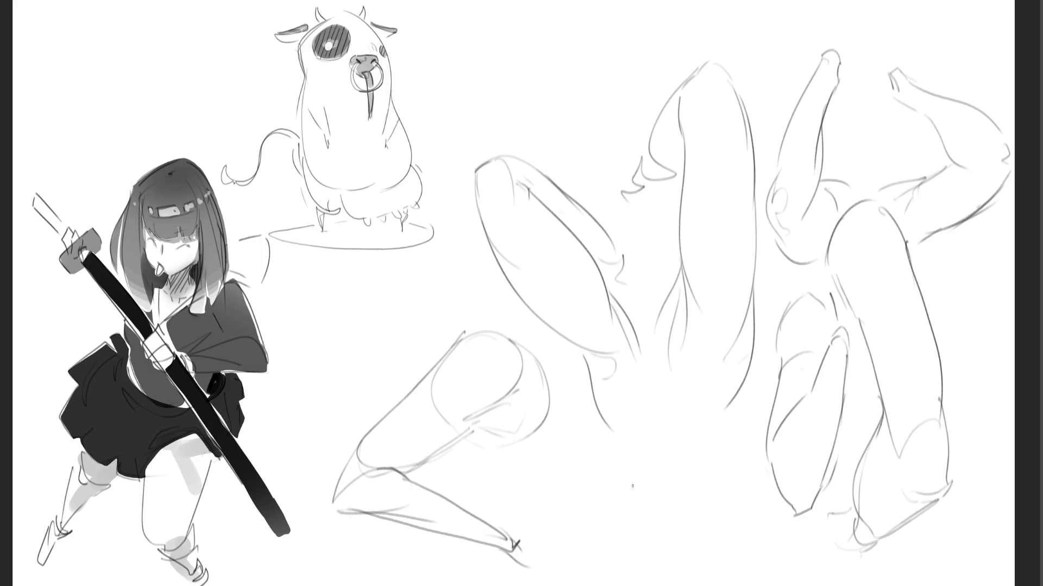
pyautogui.moveTo(630, 465)
pyautogui.mouseDown()
pyautogui.moveTo(644, 481)
pyautogui.moveTo(641, 430)
pyautogui.moveTo(655, 413)
pyautogui.moveTo(710, 432)
pyautogui.moveTo(737, 516)
pyautogui.mouseUp()
# - Close the oval and sketch the wavy open-mouth lines inside it
pyautogui.moveTo(658, 530)
pyautogui.mouseDown()
pyautogui.moveTo(688, 558)
pyautogui.moveTo(716, 551)
pyautogui.moveTo(739, 512)
pyautogui.mouseUp()
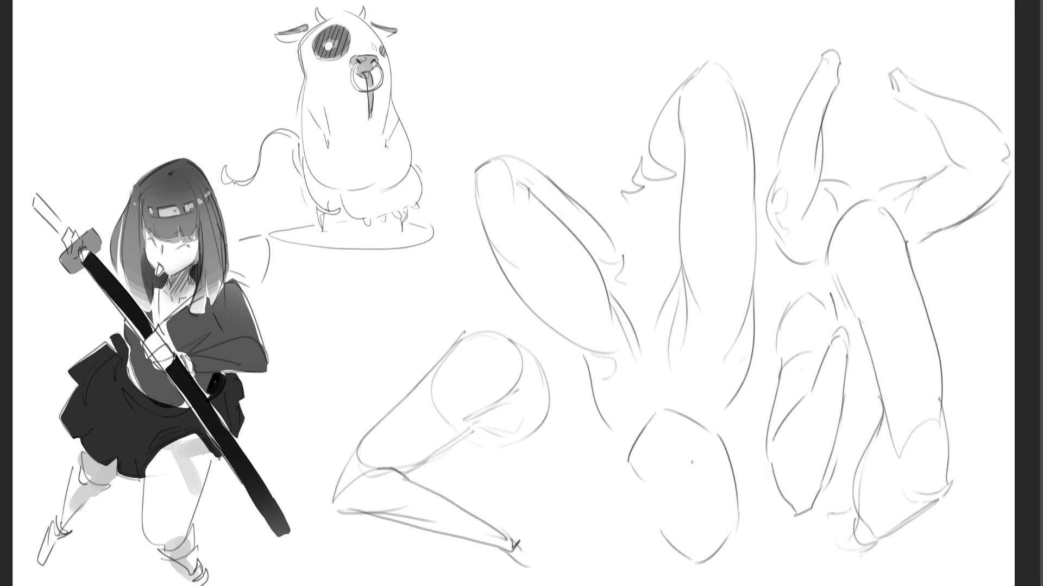
pyautogui.moveTo(654, 497); pyautogui.dragTo(708, 507)
pyautogui.moveTo(656, 463)
pyautogui.mouseDown()
pyautogui.moveTo(699, 476)
pyautogui.moveTo(667, 492)
pyautogui.moveTo(660, 431)
pyautogui.moveTo(708, 442)
pyautogui.moveTo(725, 508)
pyautogui.mouseUp()
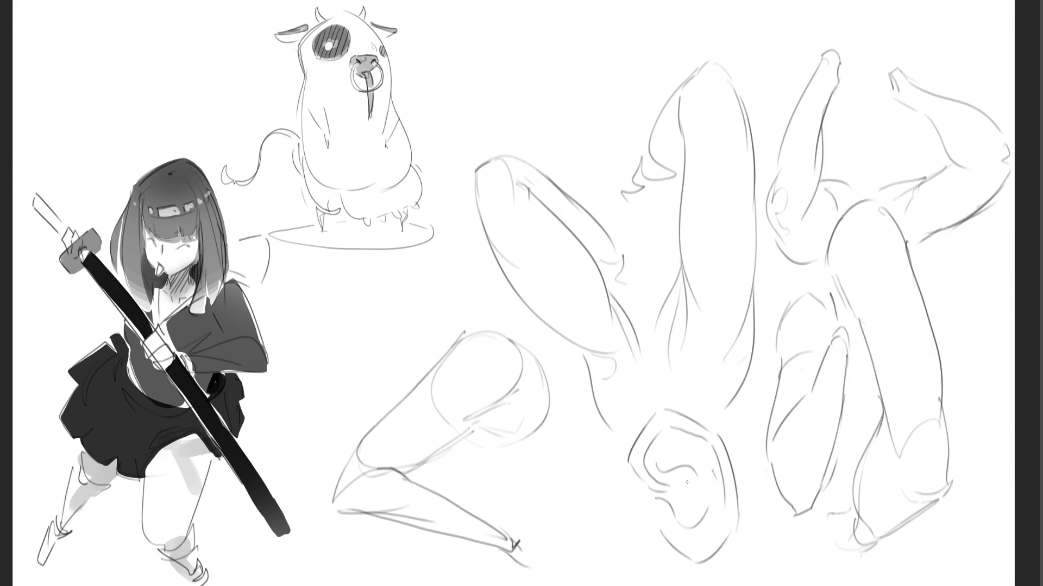
pyautogui.moveTo(657, 464)
pyautogui.mouseDown()
pyautogui.moveTo(679, 514)
pyautogui.moveTo(686, 508)
pyautogui.mouseUp()
# - Hatch the mouth interior and add strokes below the oval's lower tip
pyautogui.moveTo(682, 507); pyautogui.dragTo(691, 523)
pyautogui.moveTo(645, 448); pyautogui.dragTo(652, 467)
pyautogui.moveTo(656, 437)
pyautogui.mouseDown()
pyautogui.moveTo(668, 454)
pyautogui.moveTo(698, 448)
pyautogui.moveTo(690, 449)
pyautogui.mouseUp()
pyautogui.moveTo(693, 437); pyautogui.dragTo(697, 450)
pyautogui.moveTo(698, 439)
pyautogui.mouseDown()
pyautogui.moveTo(720, 481)
pyautogui.moveTo(707, 495)
pyautogui.moveTo(720, 500)
pyautogui.mouseUp()
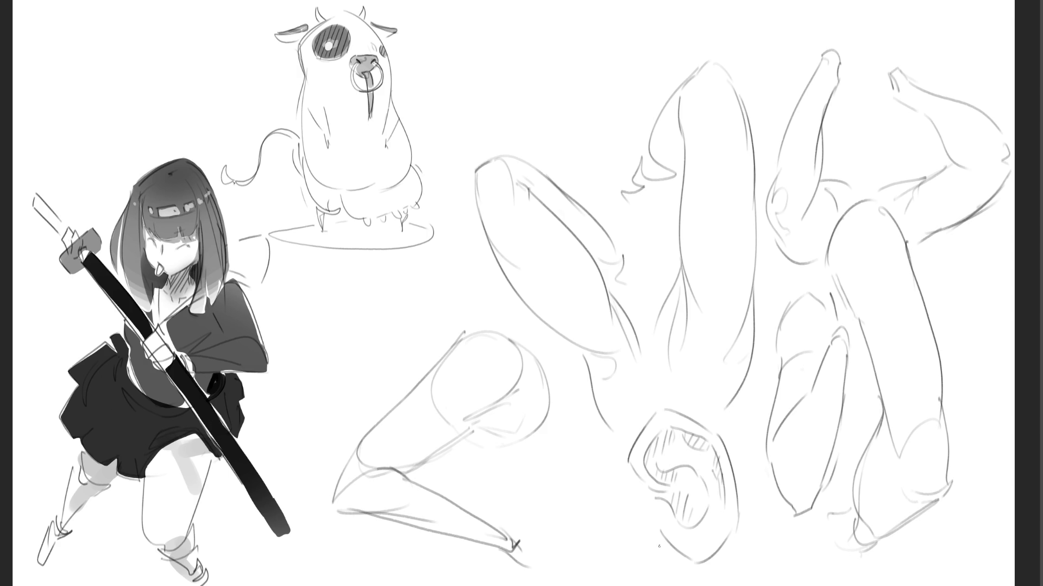
pyautogui.moveTo(664, 535); pyautogui.dragTo(688, 581)
# - Outline a smaller mouth shape left of the first, curving its top and closing its base
pyautogui.moveTo(539, 496); pyautogui.dragTo(544, 519)
pyautogui.moveTo(541, 460); pyautogui.dragTo(548, 518)
pyautogui.moveTo(539, 463)
pyautogui.mouseDown()
pyautogui.moveTo(550, 438)
pyautogui.moveTo(563, 447)
pyautogui.moveTo(584, 573)
pyautogui.moveTo(608, 581)
pyautogui.mouseUp()
pyautogui.moveTo(581, 536); pyautogui.dragTo(611, 581)
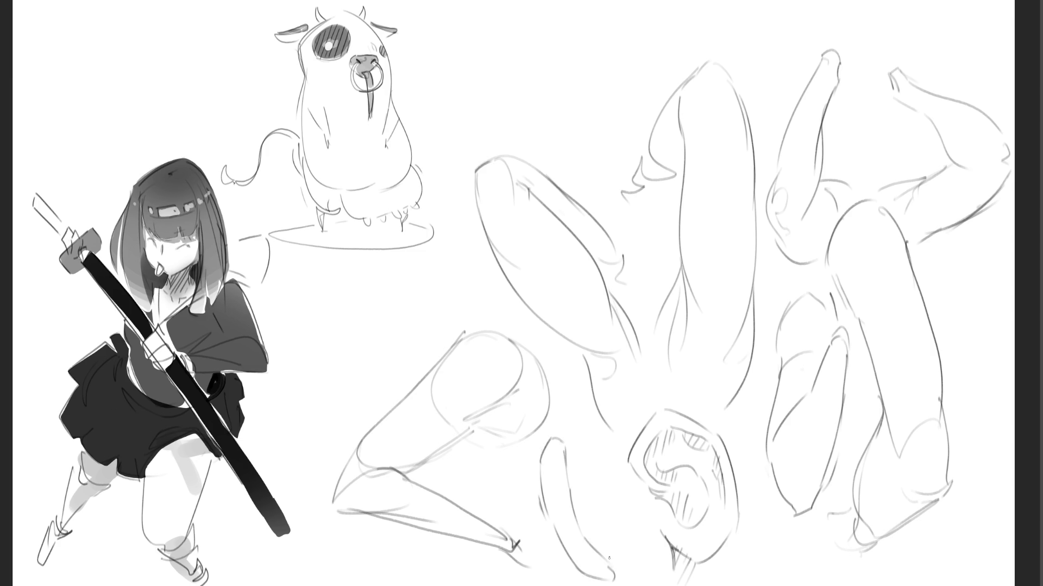
# - Add teeth, an edge stroke and left-side shading to the second mouth
pyautogui.moveTo(590, 519)
pyautogui.mouseDown()
pyautogui.moveTo(589, 536)
pyautogui.moveTo(576, 488)
pyautogui.mouseUp()
pyautogui.moveTo(564, 446); pyautogui.dragTo(593, 521)
pyautogui.moveTo(604, 527)
pyautogui.mouseDown()
pyautogui.moveTo(608, 537)
pyautogui.moveTo(569, 560)
pyautogui.mouseUp()
pyautogui.moveTo(544, 515)
pyautogui.mouseDown()
pyautogui.moveTo(570, 563)
pyautogui.moveTo(563, 569)
pyautogui.mouseUp()
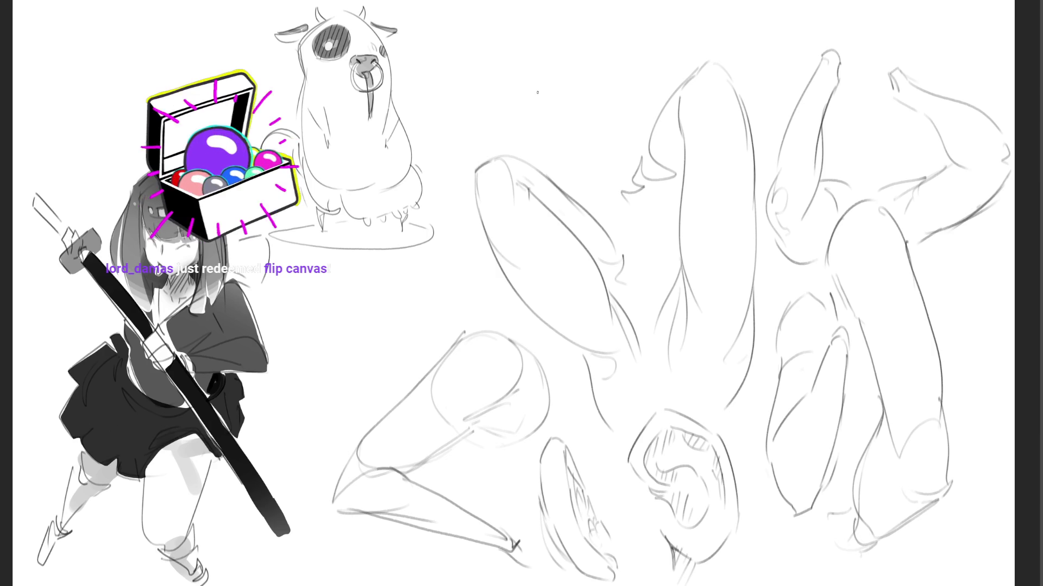
pyautogui.press('m')
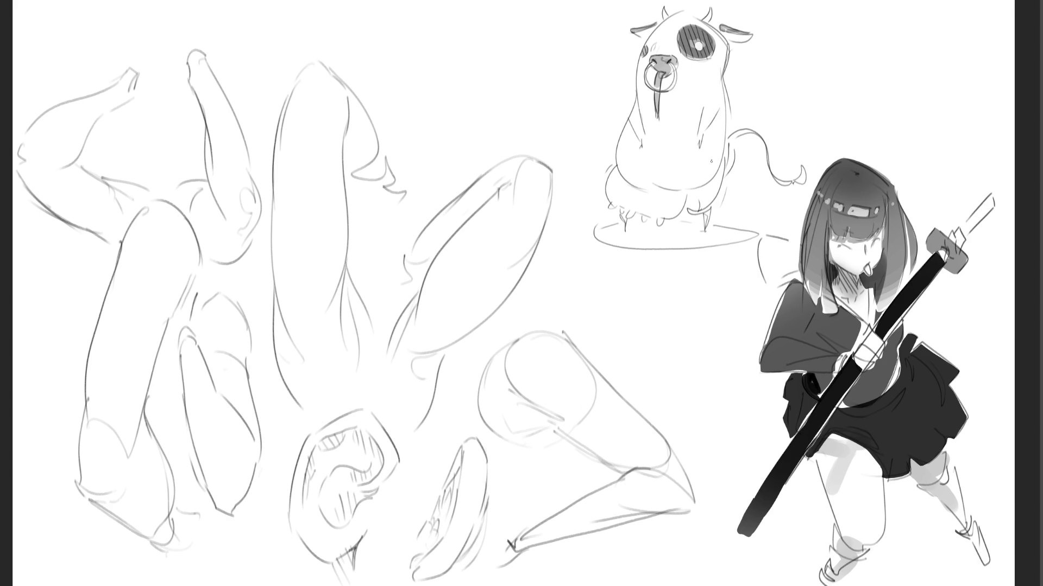
# - Draw a trial curve on the creature's belly
pyautogui.moveTo(620, 159); pyautogui.dragTo(659, 175)
# - Undo the trial belly stroke on the creature
pyautogui.hotkey('ctrl', 'z')
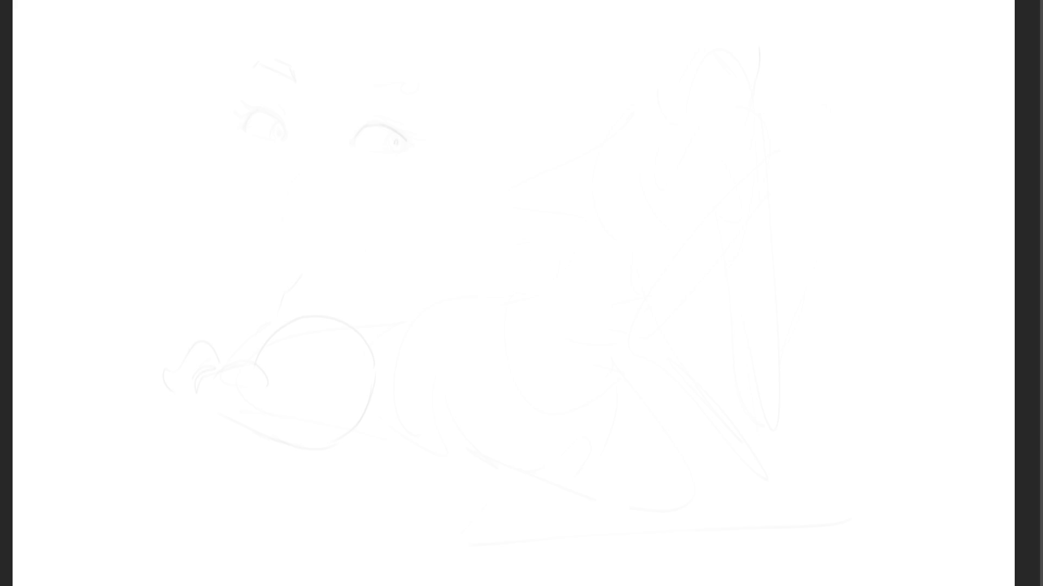
# - Select all and delete the faint sketch, then draw the arched outline of a new head
pyautogui.hotkey('ctrl', 'a')
pyautogui.press('Delete')
pyautogui.moveTo(498, 51)
pyautogui.mouseDown()
pyautogui.moveTo(495, 98)
pyautogui.moveTo(524, 34)
pyautogui.moveTo(560, 100)
pyautogui.mouseUp()
# - Draw the head's sides, the upper arm line, and eyebrows and facial marks
pyautogui.moveTo(495, 55); pyautogui.dragTo(491, 136)
pyautogui.moveTo(543, 42); pyautogui.dragTo(580, 136)
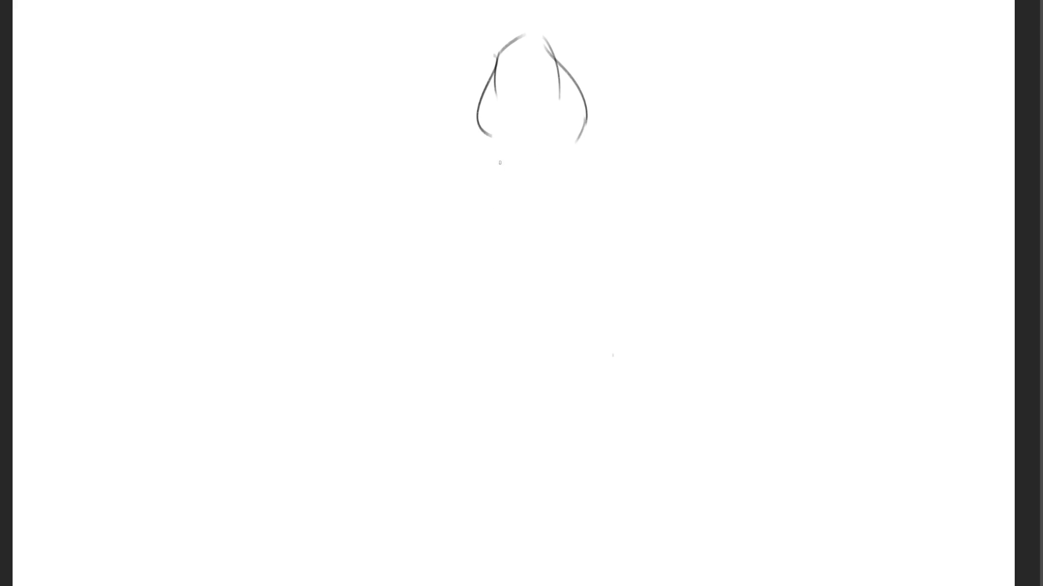
pyautogui.moveTo(500, 128); pyautogui.dragTo(471, 176)
pyautogui.moveTo(500, 130); pyautogui.dragTo(531, 187)
pyautogui.moveTo(517, 98)
pyautogui.mouseDown()
pyautogui.moveTo(522, 83)
pyautogui.moveTo(556, 82)
pyautogui.moveTo(527, 69)
pyautogui.mouseUp()
pyautogui.moveTo(546, 66); pyautogui.dragTo(549, 116)
pyautogui.moveTo(529, 96)
pyautogui.mouseDown()
pyautogui.moveTo(529, 81)
pyautogui.moveTo(519, 94)
pyautogui.moveTo(491, 96)
pyautogui.mouseUp()
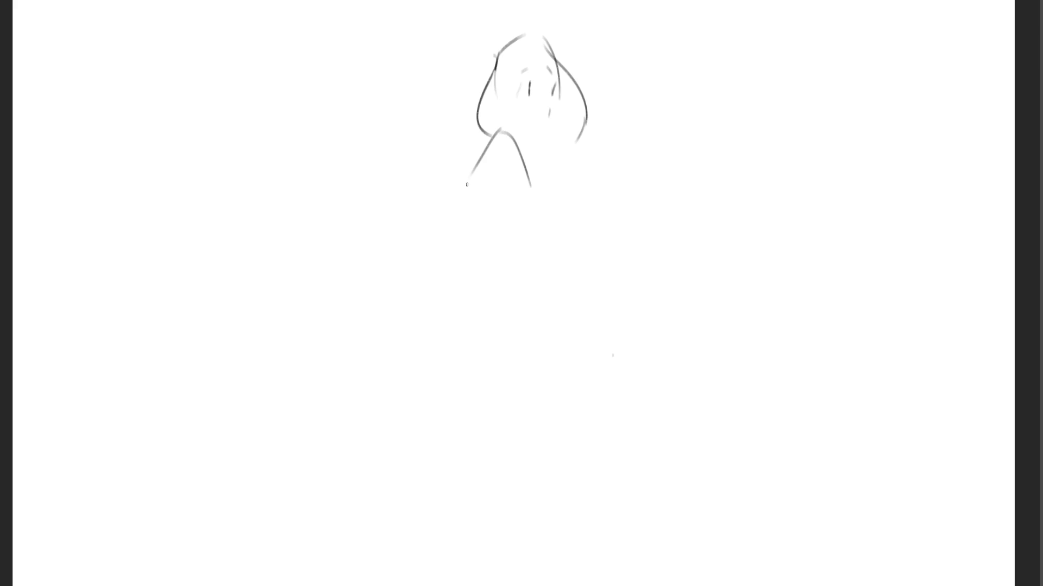
# - Sketch the elbow and forearm down to a raised hand with fingers
pyautogui.moveTo(471, 174); pyautogui.dragTo(450, 207)
pyautogui.moveTo(453, 204)
pyautogui.mouseDown()
pyautogui.moveTo(455, 237)
pyautogui.moveTo(466, 240)
pyautogui.moveTo(531, 152)
pyautogui.moveTo(542, 164)
pyautogui.moveTo(476, 234)
pyautogui.mouseUp()
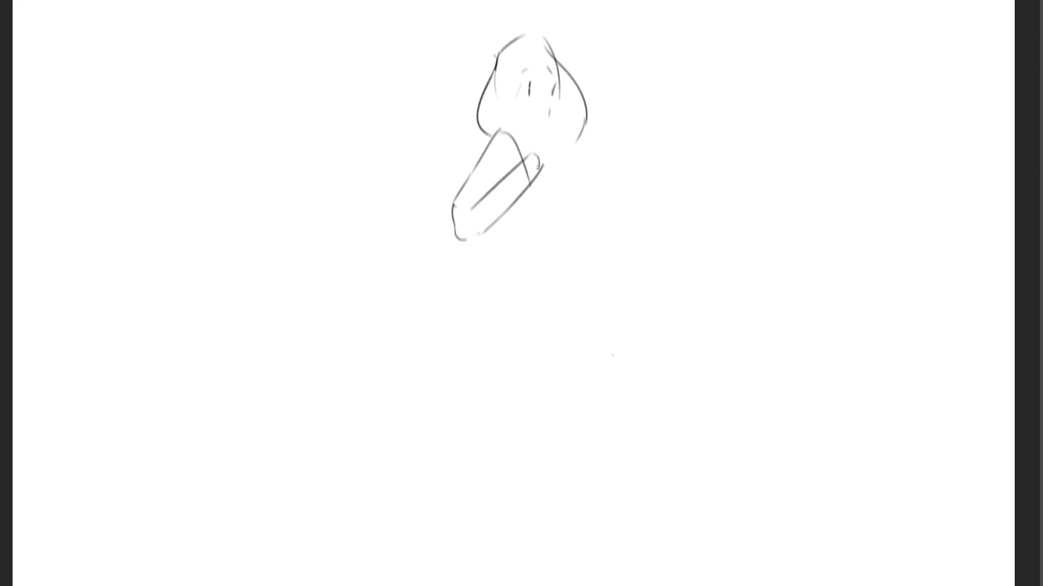
pyautogui.moveTo(539, 158); pyautogui.dragTo(497, 222)
pyautogui.moveTo(499, 179)
pyautogui.mouseDown()
pyautogui.moveTo(520, 155)
pyautogui.moveTo(527, 171)
pyautogui.moveTo(566, 137)
pyautogui.moveTo(546, 173)
pyautogui.mouseUp()
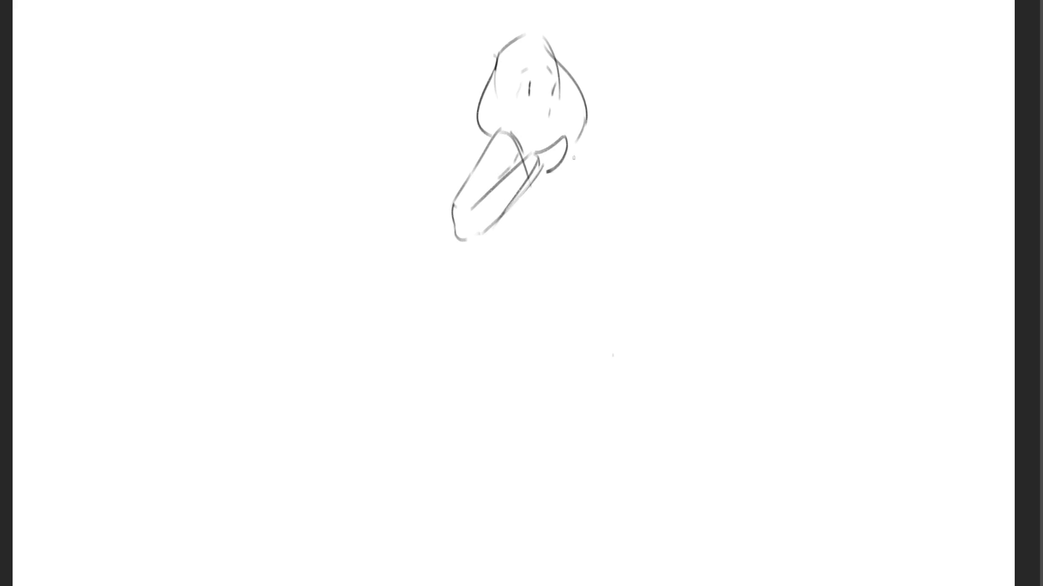
pyautogui.moveTo(586, 134); pyautogui.dragTo(571, 159)
pyautogui.moveTo(580, 156); pyautogui.dragTo(557, 166)
pyautogui.moveTo(548, 170); pyautogui.dragTo(573, 168)
pyautogui.moveTo(569, 170); pyautogui.dragTo(578, 163)
# - Widen the left hair, erase inner face lines, darken the hair edge, and draw the back's curve
pyautogui.moveTo(558, 103); pyautogui.dragTo(543, 145)
pyautogui.hotkey('ctrl', 'z')
pyautogui.hotkey('ctrl', 'z')
pyautogui.hotkey('ctrl', 'z')
pyautogui.moveTo(492, 65); pyautogui.dragTo(485, 137)
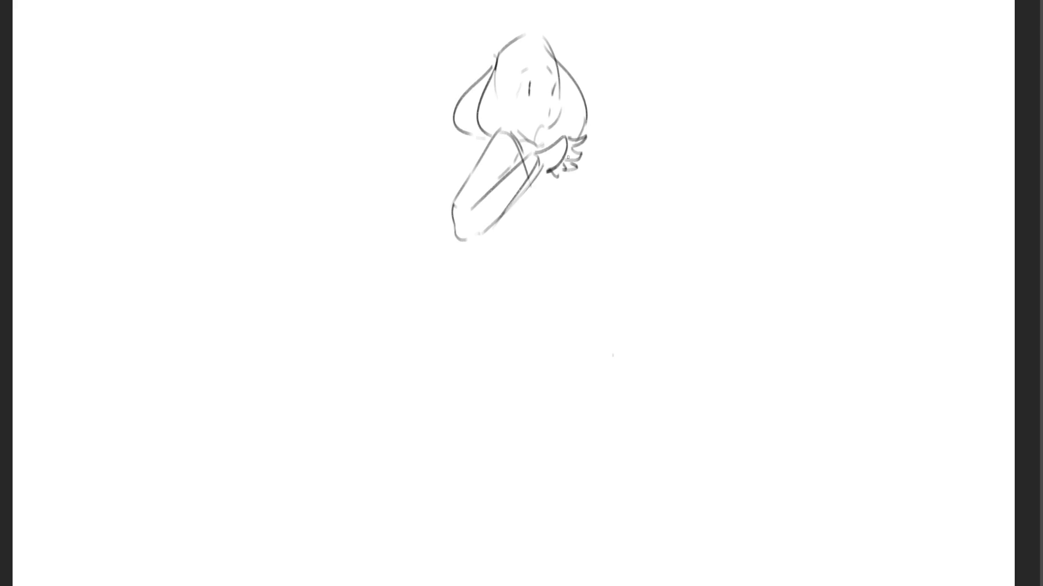
pyautogui.moveTo(485, 88); pyautogui.dragTo(483, 135)
pyautogui.moveTo(489, 81)
pyautogui.mouseDown()
pyautogui.moveTo(492, 71)
pyautogui.moveTo(478, 124)
pyautogui.moveTo(493, 100)
pyautogui.mouseUp()
pyautogui.moveTo(543, 40); pyautogui.dragTo(517, 125)
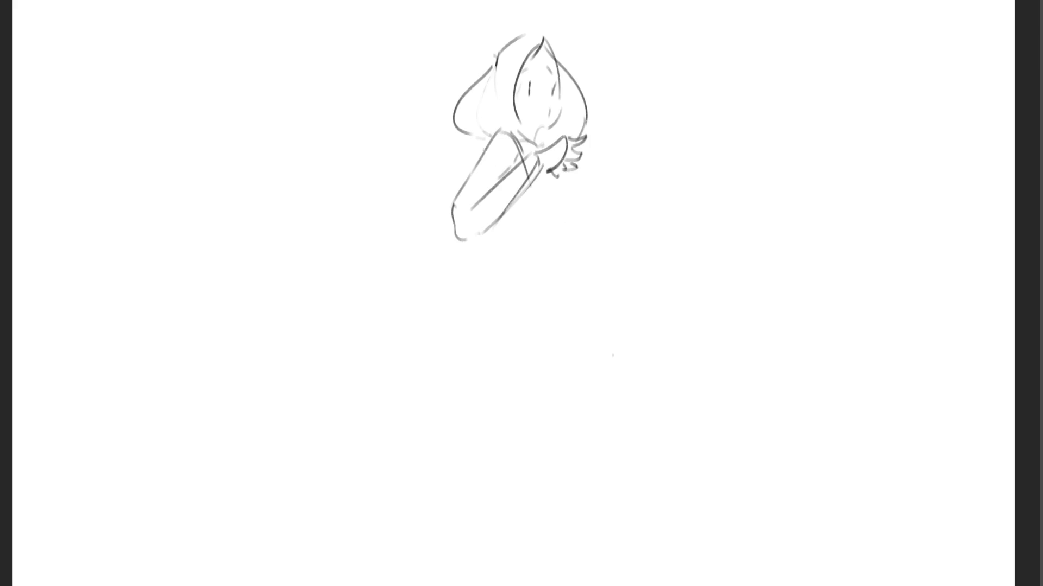
pyautogui.moveTo(486, 143)
pyautogui.mouseDown()
pyautogui.moveTo(451, 193)
pyautogui.moveTo(465, 146)
pyautogui.moveTo(437, 272)
pyautogui.moveTo(510, 238)
pyautogui.mouseUp()
pyautogui.moveTo(537, 175); pyautogui.dragTo(521, 228)
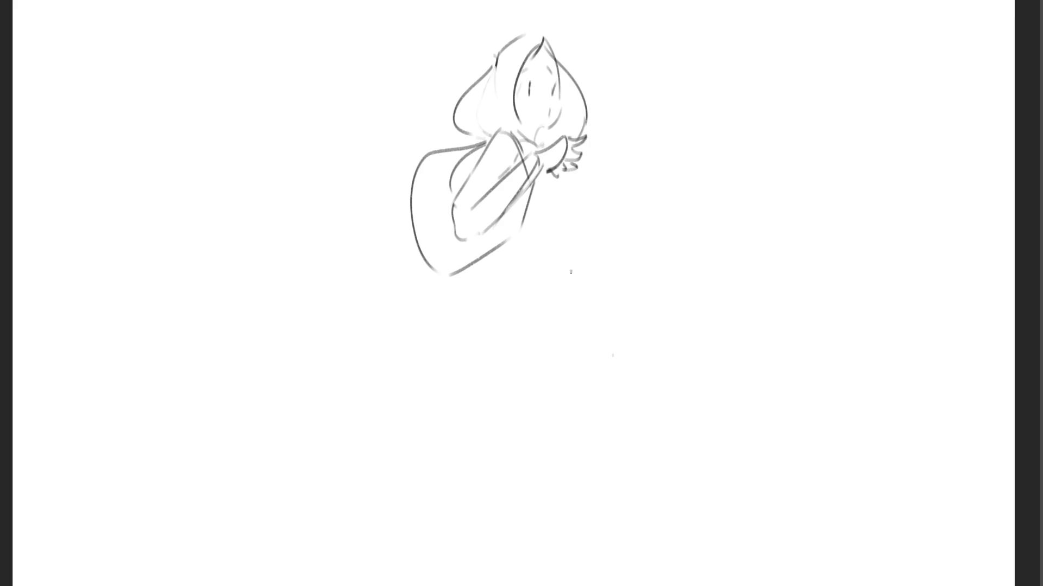
# - Outline the torso and chest beside the hand, undoing a stray mark below the arm
pyautogui.moveTo(547, 176); pyautogui.dragTo(534, 216)
pyautogui.moveTo(547, 171)
pyautogui.mouseDown()
pyautogui.moveTo(563, 214)
pyautogui.moveTo(530, 227)
pyautogui.mouseUp()
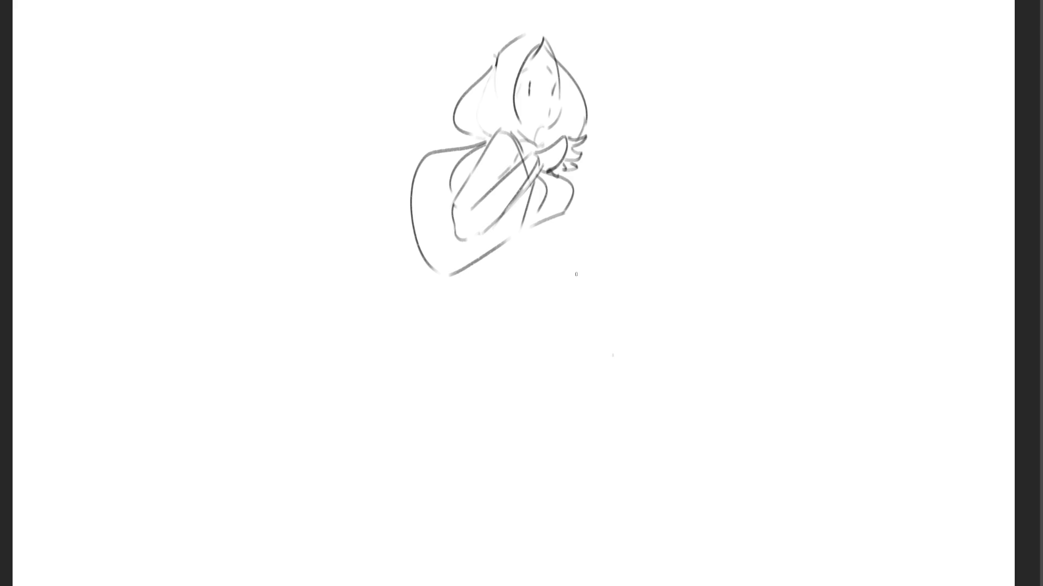
pyautogui.moveTo(561, 213)
pyautogui.mouseDown()
pyautogui.moveTo(564, 236)
pyautogui.moveTo(581, 247)
pyautogui.moveTo(555, 253)
pyautogui.mouseUp()
pyautogui.hotkey('ctrl', 'z')
pyautogui.hotkey('ctrl', 'z')
pyautogui.moveTo(560, 173)
pyautogui.mouseDown()
pyautogui.moveTo(578, 201)
pyautogui.moveTo(572, 211)
pyautogui.mouseUp()
# - Sketch the waist, hips and legs, with a diagonal line beneath the figure
pyautogui.moveTo(557, 248); pyautogui.dragTo(558, 269)
pyautogui.moveTo(496, 244); pyautogui.dragTo(482, 284)
pyautogui.moveTo(518, 262); pyautogui.dragTo(467, 314)
pyautogui.moveTo(529, 276); pyautogui.dragTo(461, 369)
pyautogui.moveTo(473, 298); pyautogui.dragTo(440, 376)
pyautogui.moveTo(535, 279); pyautogui.dragTo(551, 296)
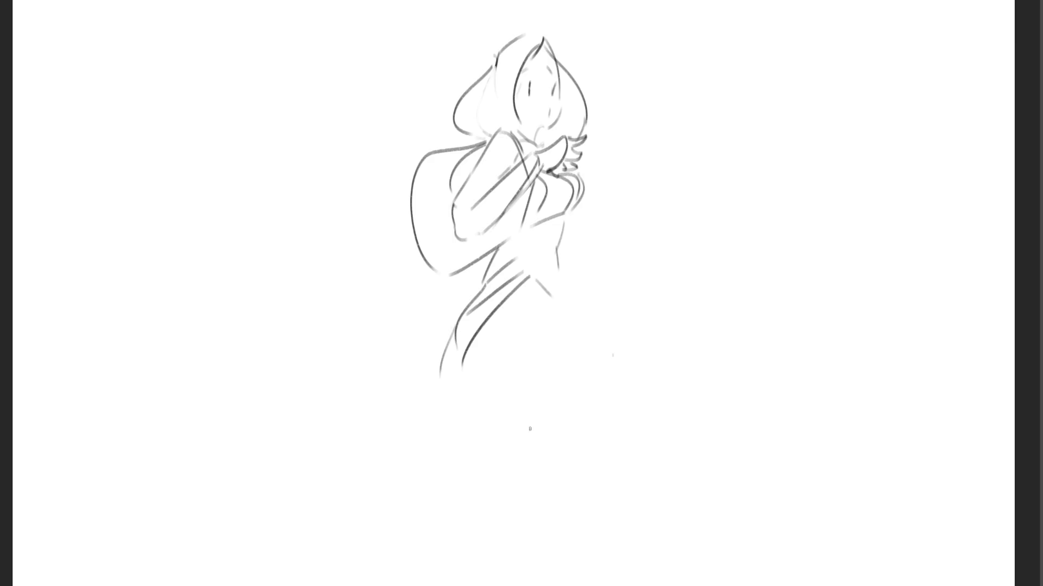
pyautogui.moveTo(475, 385); pyautogui.dragTo(558, 422)
# - Extend the bottom line and draw the right-side curve and lower leg beneath the knee
pyautogui.moveTo(557, 421); pyautogui.dragTo(617, 423)
pyautogui.moveTo(557, 296); pyautogui.dragTo(647, 458)
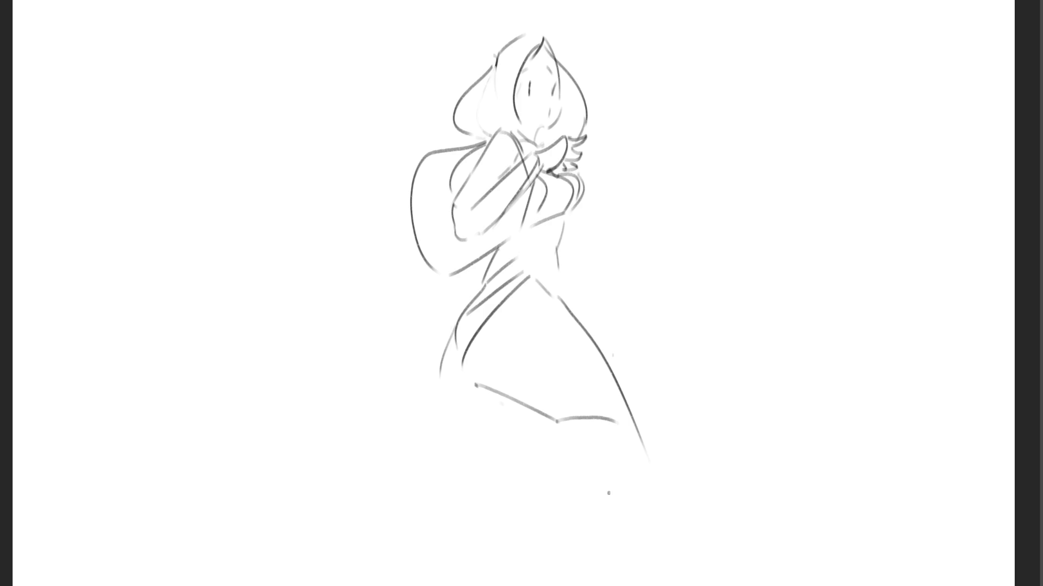
pyautogui.moveTo(558, 421)
pyautogui.mouseDown()
pyautogui.moveTo(503, 452)
pyautogui.moveTo(494, 482)
pyautogui.moveTo(608, 471)
pyautogui.mouseUp()
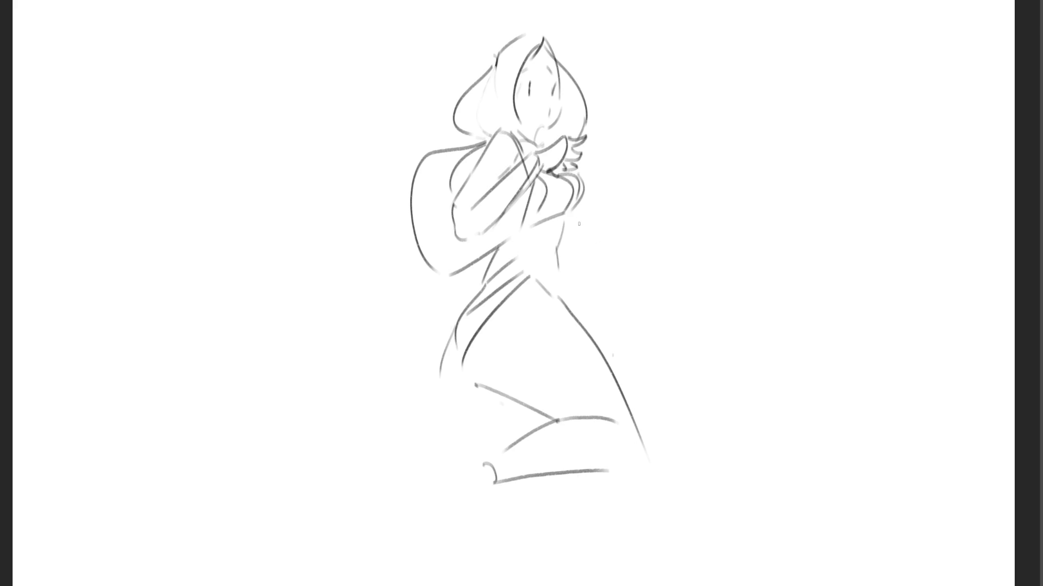
# - Sketch the arm reaching right from the waist toward its hand
pyautogui.moveTo(569, 228)
pyautogui.mouseDown()
pyautogui.moveTo(571, 265)
pyautogui.moveTo(630, 283)
pyautogui.mouseUp()
pyautogui.moveTo(573, 252)
pyautogui.mouseDown()
pyautogui.moveTo(625, 259)
pyautogui.moveTo(655, 278)
pyautogui.moveTo(637, 282)
pyautogui.mouseUp()
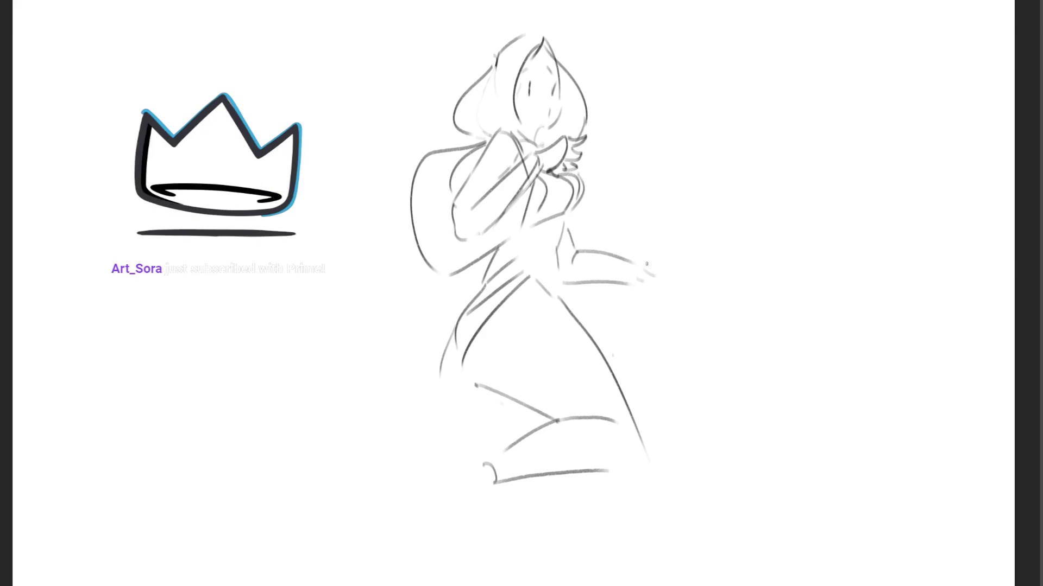
pyautogui.moveTo(645, 265)
pyautogui.mouseDown()
pyautogui.moveTo(675, 245)
pyautogui.moveTo(682, 256)
pyautogui.mouseUp()
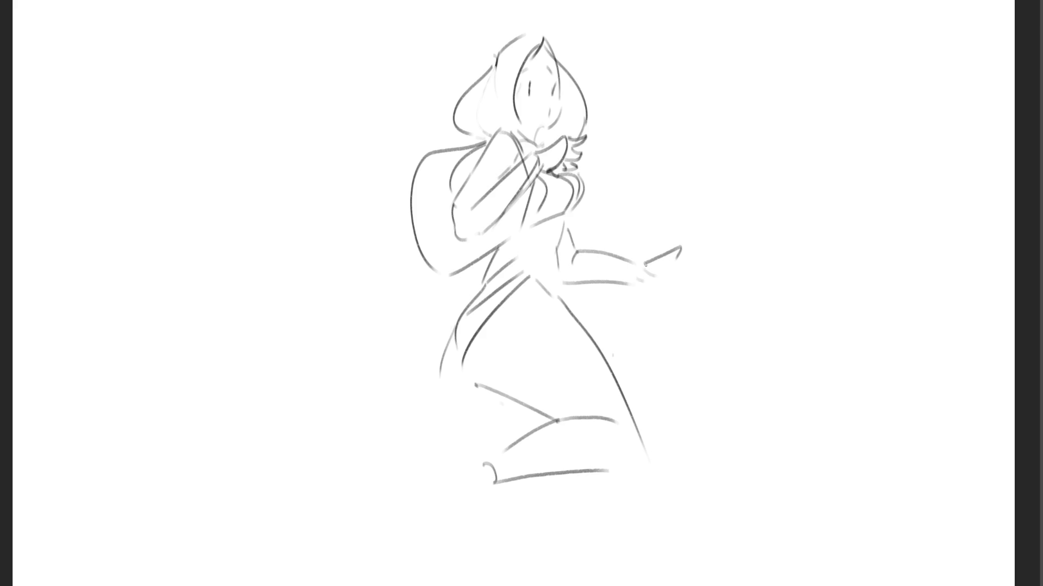
# - Draw the hand on the hilt and the light beam's upper and lower edges with extra strokes
pyautogui.moveTo(680, 250)
pyautogui.mouseDown()
pyautogui.moveTo(687, 259)
pyautogui.moveTo(670, 263)
pyautogui.moveTo(684, 275)
pyautogui.moveTo(696, 256)
pyautogui.moveTo(750, 255)
pyautogui.moveTo(711, 272)
pyautogui.moveTo(728, 270)
pyautogui.moveTo(705, 249)
pyautogui.moveTo(734, 273)
pyautogui.moveTo(683, 278)
pyautogui.moveTo(707, 270)
pyautogui.mouseUp()
pyautogui.hotkey('ctrl', 'z')
pyautogui.moveTo(738, 238); pyautogui.dragTo(876, 169)
pyautogui.moveTo(771, 241); pyautogui.dragTo(841, 216)
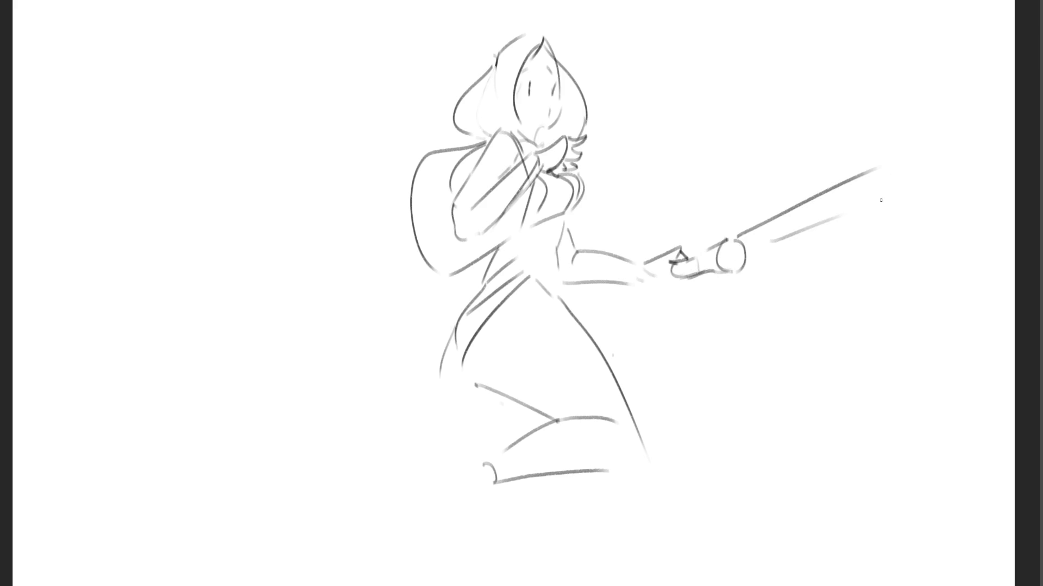
pyautogui.moveTo(735, 260)
pyautogui.mouseDown()
pyautogui.moveTo(843, 281)
pyautogui.moveTo(892, 276)
pyautogui.mouseUp()
pyautogui.moveTo(749, 277); pyautogui.dragTo(786, 292)
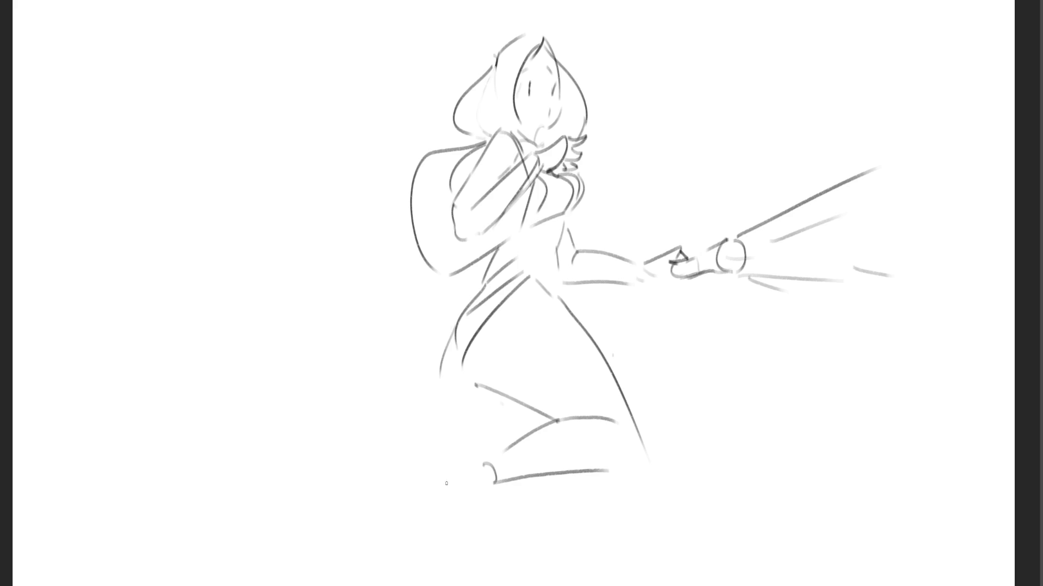
# - Sketch the arched foot with a gently curved sole and the shin line
pyautogui.moveTo(440, 472)
pyautogui.mouseDown()
pyautogui.moveTo(471, 466)
pyautogui.moveTo(417, 488)
pyautogui.moveTo(415, 512)
pyautogui.moveTo(477, 495)
pyautogui.mouseUp()
pyautogui.hotkey('ctrl', 'z')
pyautogui.moveTo(411, 509); pyautogui.dragTo(476, 486)
pyautogui.hotkey('ctrl', 'z')
pyautogui.moveTo(410, 513); pyautogui.dragTo(480, 487)
pyautogui.moveTo(447, 401); pyautogui.dragTo(461, 435)
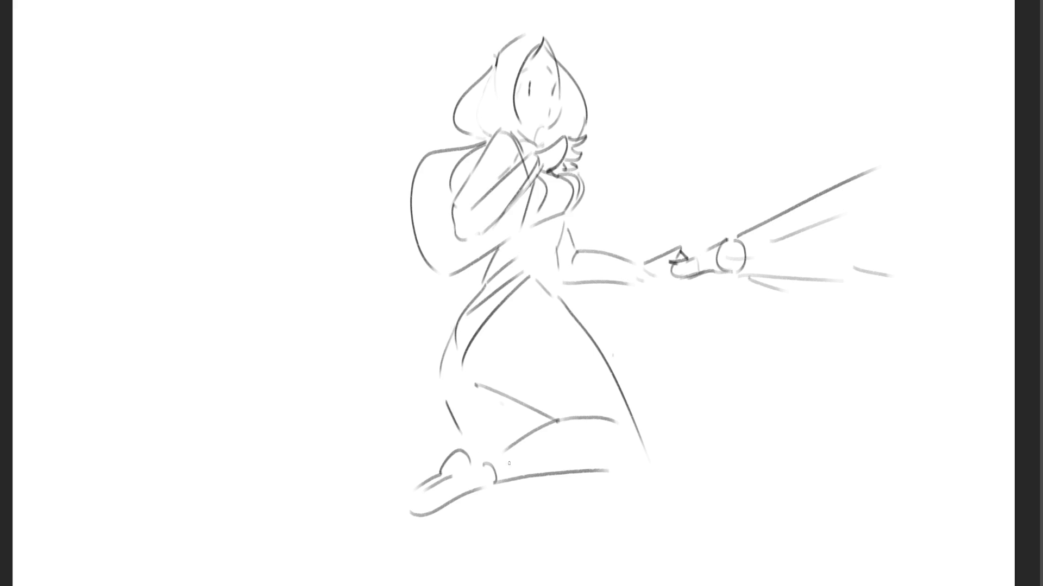
# - Draw the second leg down to the canvas bottom and add a small mark inside the hilt circle
pyautogui.moveTo(515, 408); pyautogui.dragTo(518, 433)
pyautogui.moveTo(491, 502); pyautogui.dragTo(509, 547)
pyautogui.moveTo(530, 483); pyautogui.dragTo(542, 573)
pyautogui.moveTo(498, 543); pyautogui.dragTo(500, 585)
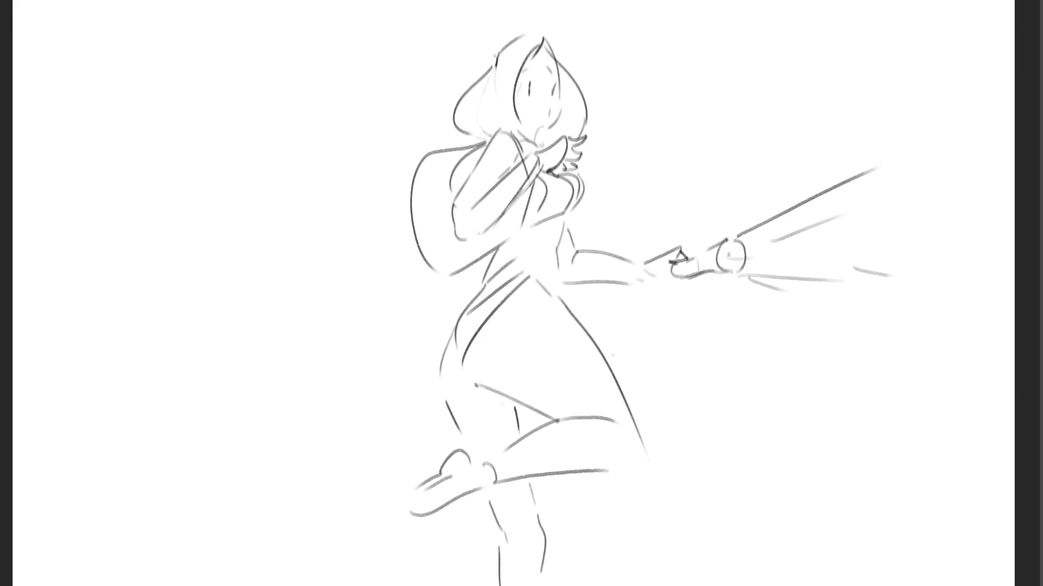
pyautogui.moveTo(728, 254); pyautogui.dragTo(734, 264)
pyautogui.hotkey('ctrl', 't')
# - Shift the whole hooded-girl sketch left to leave the right side of the page empty
pyautogui.moveTo(795, 282); pyautogui.dragTo(473, 276)
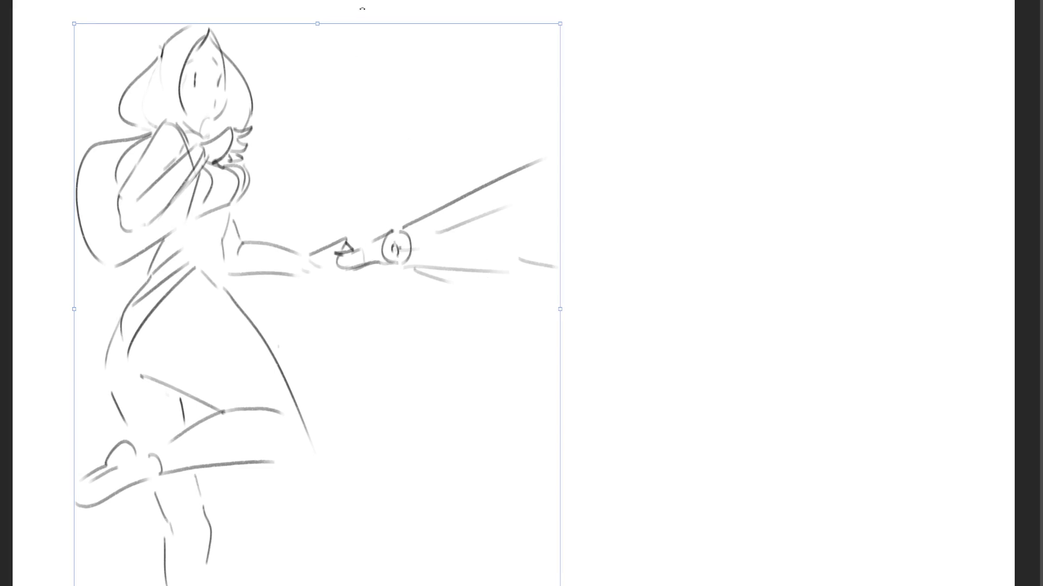
pyautogui.press('Return')
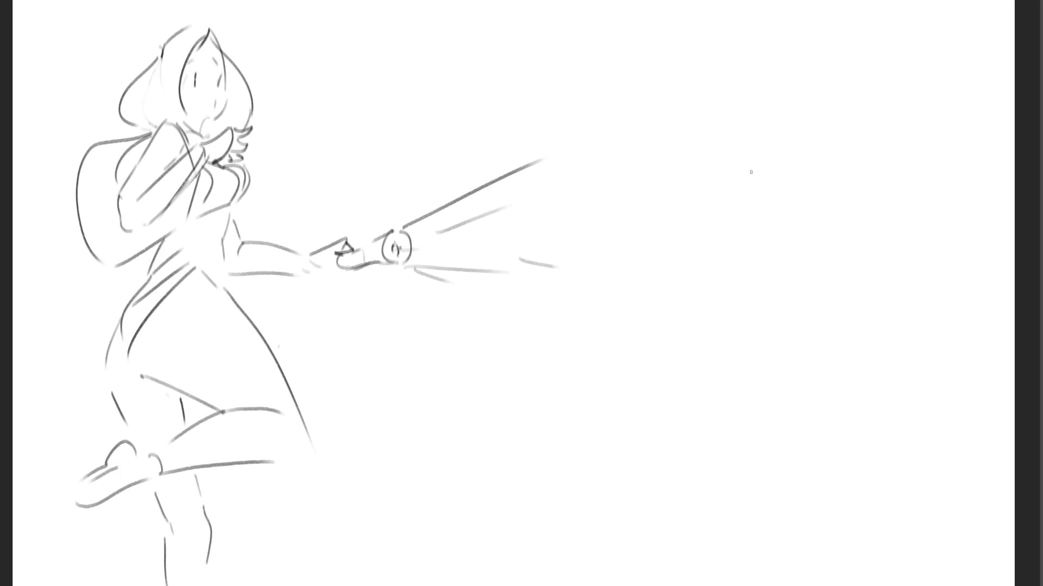
# - Sketch the oval outline of a new head at upper right, with a mark below the bangs
pyautogui.moveTo(678, 76)
pyautogui.mouseDown()
pyautogui.moveTo(666, 122)
pyautogui.moveTo(704, 62)
pyautogui.moveTo(729, 105)
pyautogui.mouseUp()
pyautogui.moveTo(688, 72)
pyautogui.mouseDown()
pyautogui.moveTo(665, 109)
pyautogui.moveTo(679, 123)
pyautogui.moveTo(731, 104)
pyautogui.mouseUp()
pyautogui.moveTo(741, 89); pyautogui.dragTo(737, 112)
pyautogui.moveTo(729, 63); pyautogui.dragTo(759, 111)
pyautogui.moveTo(756, 116); pyautogui.dragTo(741, 128)
pyautogui.moveTo(751, 77); pyautogui.dragTo(754, 113)
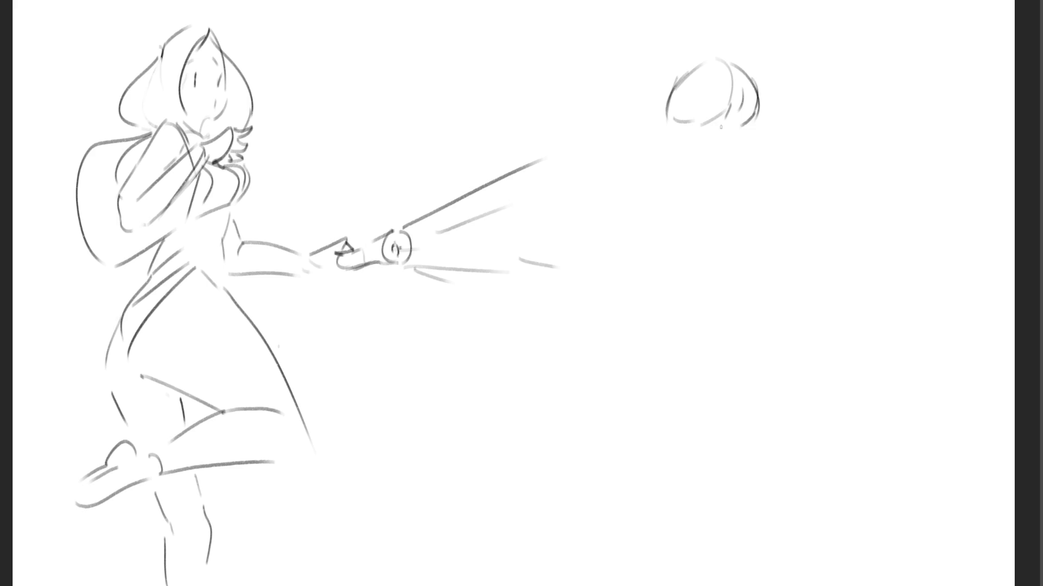
pyautogui.moveTo(684, 137)
pyautogui.mouseDown()
pyautogui.moveTo(735, 133)
pyautogui.moveTo(730, 121)
pyautogui.mouseUp()
# - Draw the face profile with nose, lips, chin and lower jaw
pyautogui.moveTo(687, 155); pyautogui.dragTo(708, 192)
pyautogui.hotkey('ctrl', 'z')
pyautogui.moveTo(680, 149)
pyautogui.mouseDown()
pyautogui.moveTo(671, 164)
pyautogui.moveTo(701, 206)
pyautogui.mouseUp()
pyautogui.moveTo(691, 145); pyautogui.dragTo(683, 169)
pyautogui.moveTo(715, 211)
pyautogui.mouseDown()
pyautogui.moveTo(752, 199)
pyautogui.moveTo(709, 208)
pyautogui.moveTo(741, 196)
pyautogui.mouseUp()
pyautogui.hotkey('ctrl', 'z')
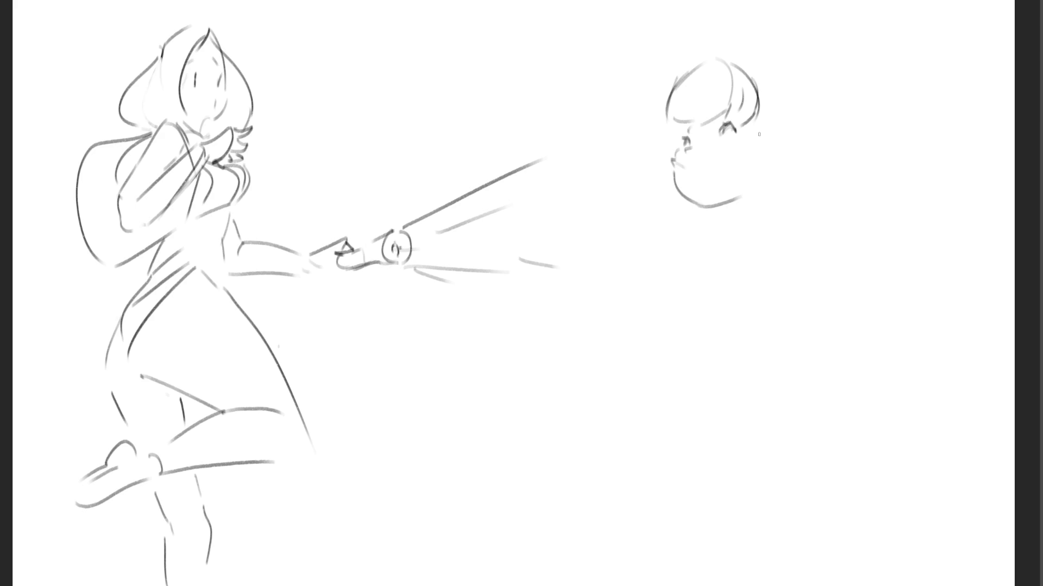
# - Add the ear, back-of-head lines and the skull top with a hair strand
pyautogui.moveTo(750, 121); pyautogui.dragTo(767, 265)
pyautogui.hotkey('ctrl', 'z')
pyautogui.moveTo(759, 113)
pyautogui.mouseDown()
pyautogui.moveTo(762, 146)
pyautogui.moveTo(793, 163)
pyautogui.moveTo(771, 167)
pyautogui.moveTo(781, 158)
pyautogui.mouseUp()
pyautogui.hotkey('ctrl', 'z')
pyautogui.hotkey('ctrl', 'z')
pyautogui.moveTo(754, 87)
pyautogui.mouseDown()
pyautogui.moveTo(766, 170)
pyautogui.moveTo(791, 101)
pyautogui.mouseUp()
pyautogui.hotkey('ctrl', 'z')
pyautogui.moveTo(718, 60)
pyautogui.mouseDown()
pyautogui.moveTo(746, 57)
pyautogui.moveTo(763, 88)
pyautogui.moveTo(796, 80)
pyautogui.moveTo(811, 133)
pyautogui.moveTo(829, 136)
pyautogui.moveTo(814, 174)
pyautogui.mouseUp()
# - Draw a hand raised to the mouth, with curved fingers and hatching
pyautogui.moveTo(670, 131); pyautogui.dragTo(642, 164)
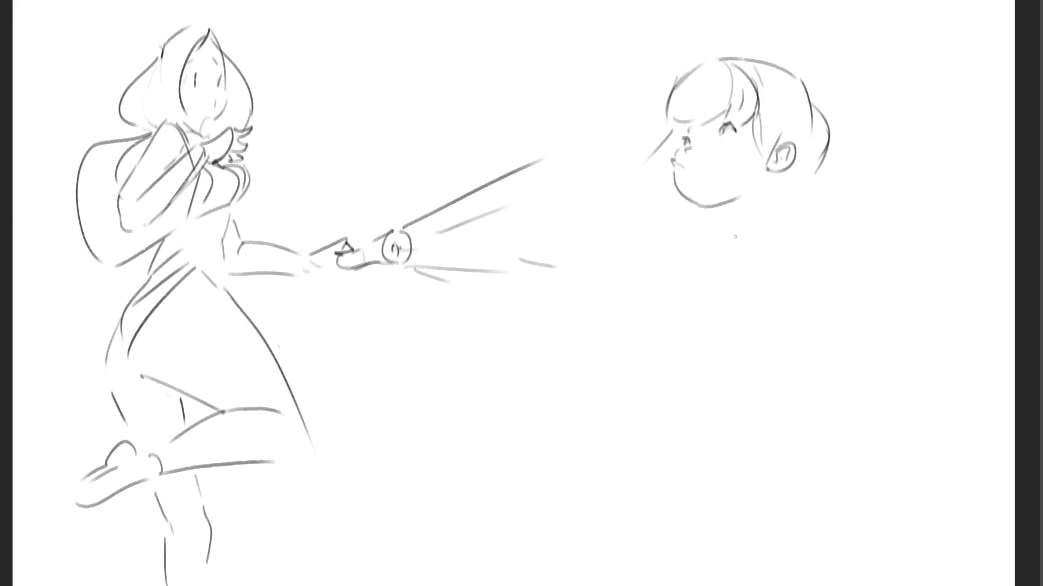
pyautogui.moveTo(636, 125)
pyautogui.mouseDown()
pyautogui.moveTo(660, 152)
pyautogui.moveTo(631, 159)
pyautogui.moveTo(649, 180)
pyautogui.moveTo(639, 183)
pyautogui.mouseUp()
pyautogui.moveTo(633, 148); pyautogui.dragTo(642, 195)
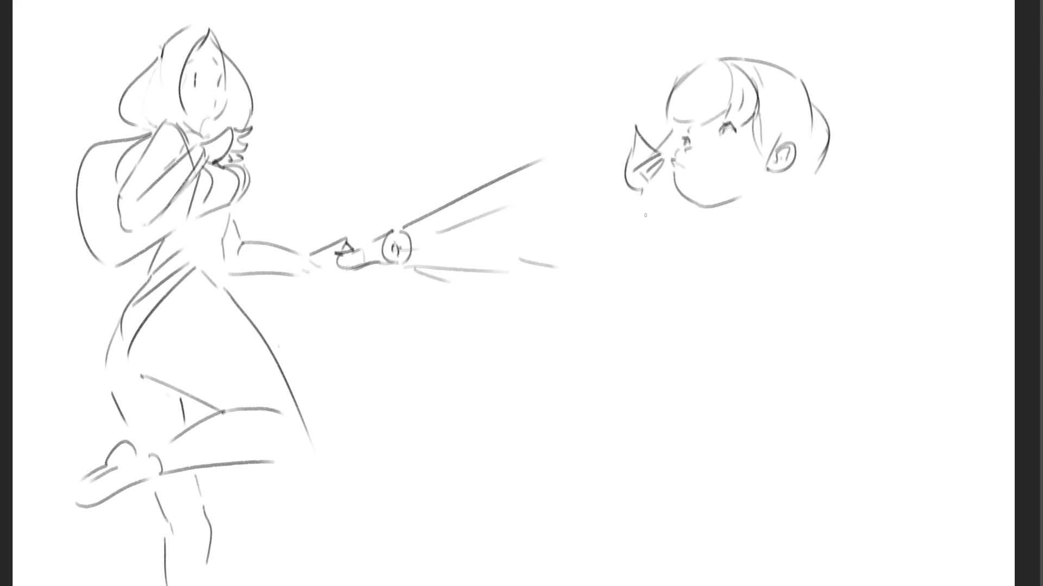
# - Draw the wrist and forearm below the hand, then the round object with small holes
pyautogui.moveTo(638, 192)
pyautogui.mouseDown()
pyautogui.moveTo(625, 204)
pyautogui.moveTo(619, 192)
pyautogui.moveTo(577, 259)
pyautogui.moveTo(629, 237)
pyautogui.moveTo(619, 289)
pyautogui.mouseUp()
pyautogui.moveTo(579, 261); pyautogui.dragTo(616, 305)
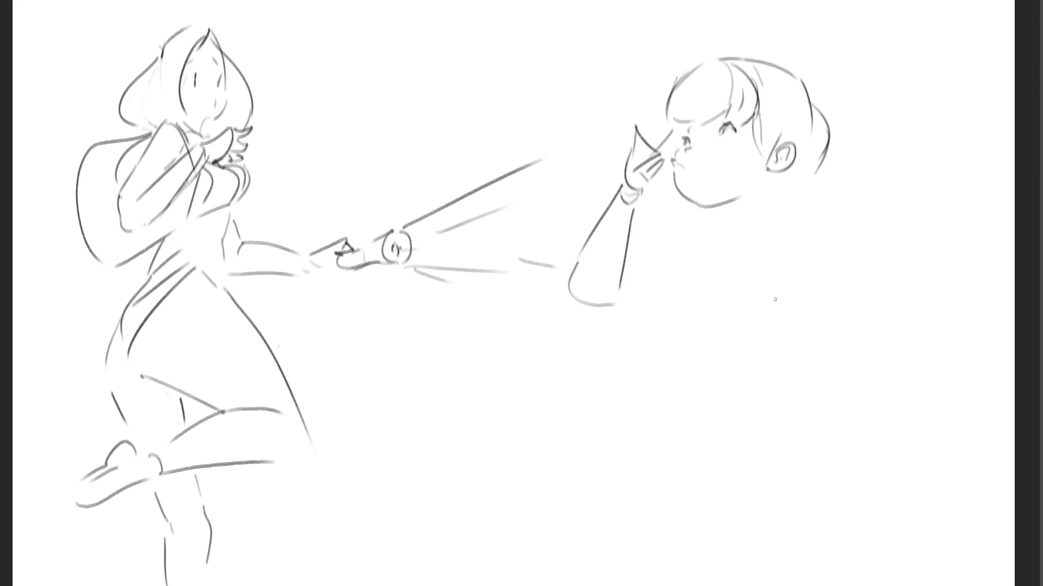
pyautogui.moveTo(731, 303); pyautogui.dragTo(747, 334)
pyautogui.moveTo(735, 298)
pyautogui.mouseDown()
pyautogui.moveTo(763, 293)
pyautogui.moveTo(772, 336)
pyautogui.moveTo(763, 346)
pyautogui.mouseUp()
pyautogui.moveTo(733, 297)
pyautogui.mouseDown()
pyautogui.moveTo(728, 320)
pyautogui.moveTo(738, 324)
pyautogui.mouseUp()
pyautogui.moveTo(742, 325); pyautogui.dragTo(748, 364)
pyautogui.moveTo(773, 323); pyautogui.dragTo(788, 378)
pyautogui.hotkey('ctrl', 'z')
pyautogui.hotkey('ctrl', 'z')
pyautogui.moveTo(751, 344)
pyautogui.mouseDown()
pyautogui.moveTo(785, 339)
pyautogui.moveTo(791, 358)
pyautogui.moveTo(771, 363)
pyautogui.moveTo(782, 372)
pyautogui.moveTo(745, 339)
pyautogui.moveTo(751, 364)
pyautogui.mouseUp()
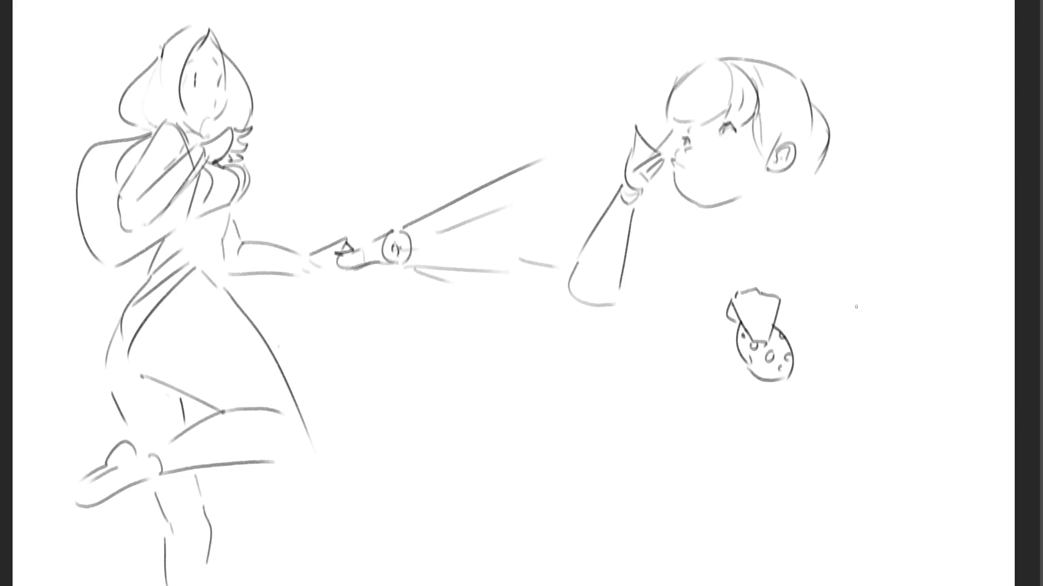
# - Add a fingertip accent, the neck, a shoulder, the flowing hair curve and a line under the chin
pyautogui.moveTo(668, 157); pyautogui.dragTo(662, 150)
pyautogui.moveTo(721, 201); pyautogui.dragTo(737, 224)
pyautogui.moveTo(768, 179); pyautogui.dragTo(771, 209)
pyautogui.moveTo(771, 177); pyautogui.dragTo(822, 232)
pyautogui.moveTo(825, 158)
pyautogui.mouseDown()
pyautogui.moveTo(823, 198)
pyautogui.moveTo(880, 224)
pyautogui.moveTo(839, 172)
pyautogui.moveTo(880, 220)
pyautogui.mouseUp()
pyautogui.hotkey('ctrl', 'z')
pyautogui.moveTo(818, 233); pyautogui.dragTo(894, 219)
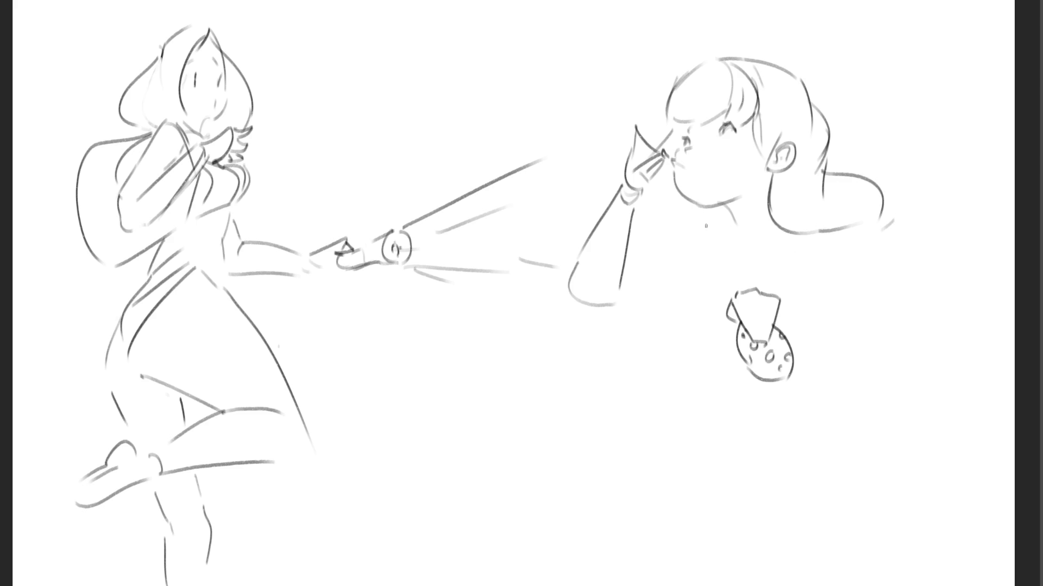
pyautogui.moveTo(666, 187)
pyautogui.mouseDown()
pyautogui.moveTo(681, 225)
pyautogui.moveTo(673, 215)
pyautogui.moveTo(663, 239)
pyautogui.moveTo(676, 244)
pyautogui.mouseUp()
pyautogui.hotkey('ctrl', 'z')
pyautogui.hotkey('ctrl', 'z')
pyautogui.moveTo(679, 240); pyautogui.dragTo(727, 234)
# - Outline the cheese's right edge and the curves beside it, then the girl's shoulder and side
pyautogui.moveTo(780, 302); pyautogui.dragTo(787, 326)
pyautogui.moveTo(763, 289)
pyautogui.mouseDown()
pyautogui.moveTo(786, 321)
pyautogui.moveTo(860, 340)
pyautogui.mouseUp()
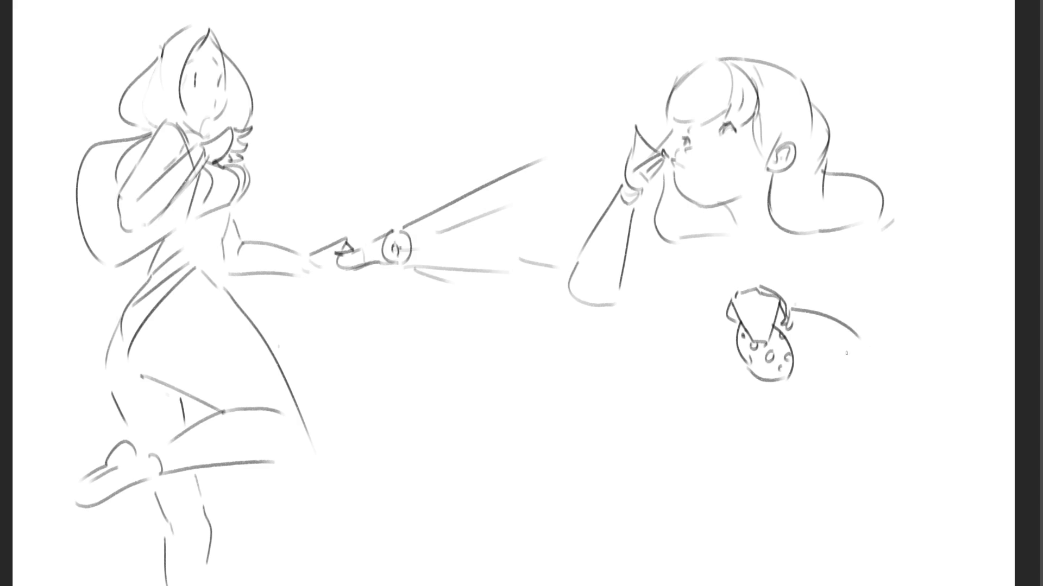
pyautogui.hotkey('ctrl', 'z')
pyautogui.moveTo(792, 307); pyautogui.dragTo(864, 348)
pyautogui.moveTo(798, 356); pyautogui.dragTo(869, 382)
pyautogui.hotkey('ctrl', 'z')
pyautogui.moveTo(796, 356); pyautogui.dragTo(879, 389)
pyautogui.hotkey('ctrl', 'z')
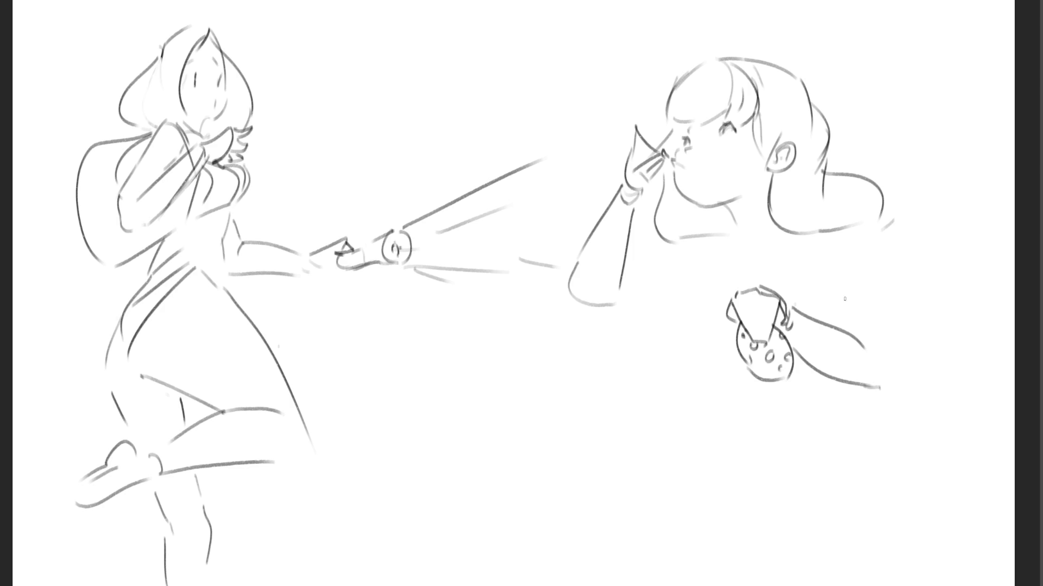
pyautogui.moveTo(849, 230); pyautogui.dragTo(885, 352)
# - Sketch the forearm lines and the inner edge of the arm
pyautogui.moveTo(628, 256); pyautogui.dragTo(661, 240)
pyautogui.moveTo(617, 302); pyautogui.dragTo(683, 270)
pyautogui.hotkey('ctrl', 'z')
pyautogui.moveTo(625, 295); pyautogui.dragTo(671, 277)
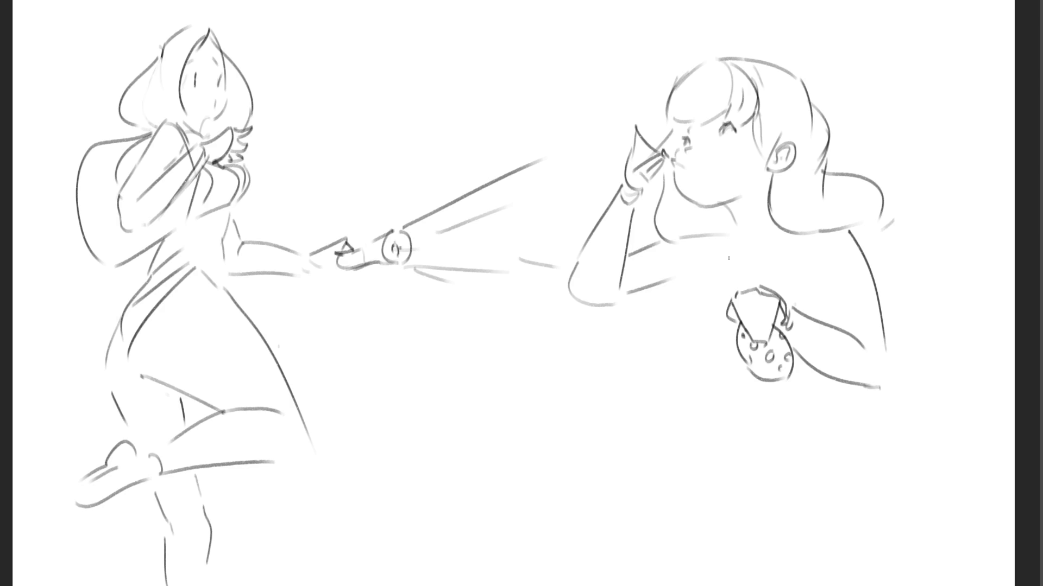
pyautogui.hotkey('ctrl', 'z')
pyautogui.moveTo(615, 302); pyautogui.dragTo(706, 265)
pyautogui.hotkey('ctrl', 'z')
pyautogui.moveTo(610, 306); pyautogui.dragTo(699, 273)
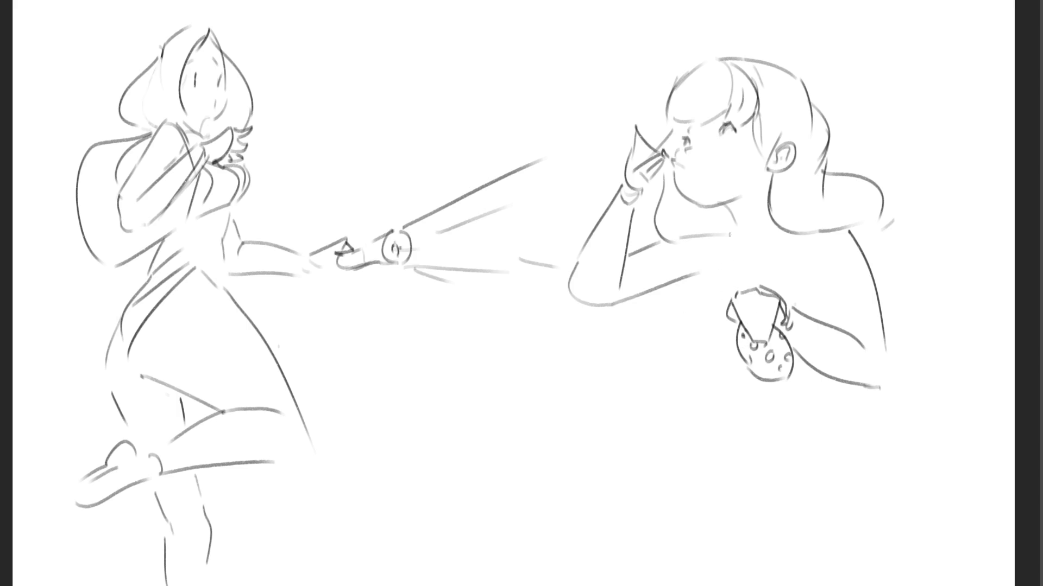
pyautogui.moveTo(731, 236); pyautogui.dragTo(671, 294)
# - Add the neck line, the underarm curve, the torso's bottom edge, and short shoulder and arm strokes
pyautogui.moveTo(778, 235); pyautogui.dragTo(780, 281)
pyautogui.moveTo(680, 295)
pyautogui.mouseDown()
pyautogui.moveTo(708, 314)
pyautogui.moveTo(704, 375)
pyautogui.mouseUp()
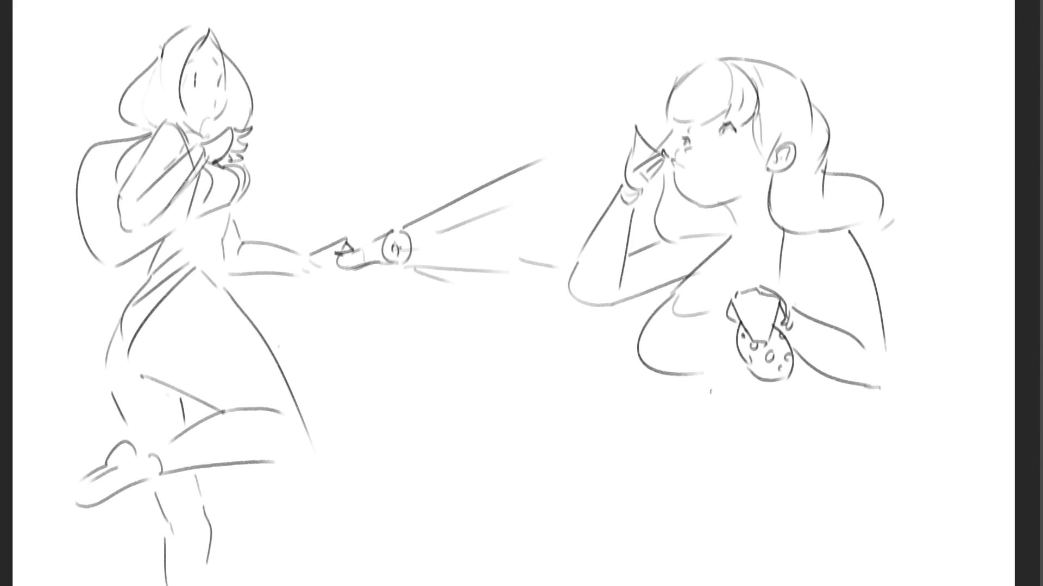
pyautogui.moveTo(708, 380); pyautogui.dragTo(742, 375)
pyautogui.moveTo(701, 312); pyautogui.dragTo(742, 285)
pyautogui.moveTo(815, 280)
pyautogui.mouseDown()
pyautogui.moveTo(804, 308)
pyautogui.moveTo(831, 309)
pyautogui.moveTo(842, 339)
pyautogui.mouseUp()
pyautogui.hotkey('ctrl', 'z')
pyautogui.hotkey('ctrl', 'z')
pyautogui.moveTo(813, 287); pyautogui.dragTo(821, 313)
pyautogui.moveTo(711, 245); pyautogui.dragTo(782, 237)
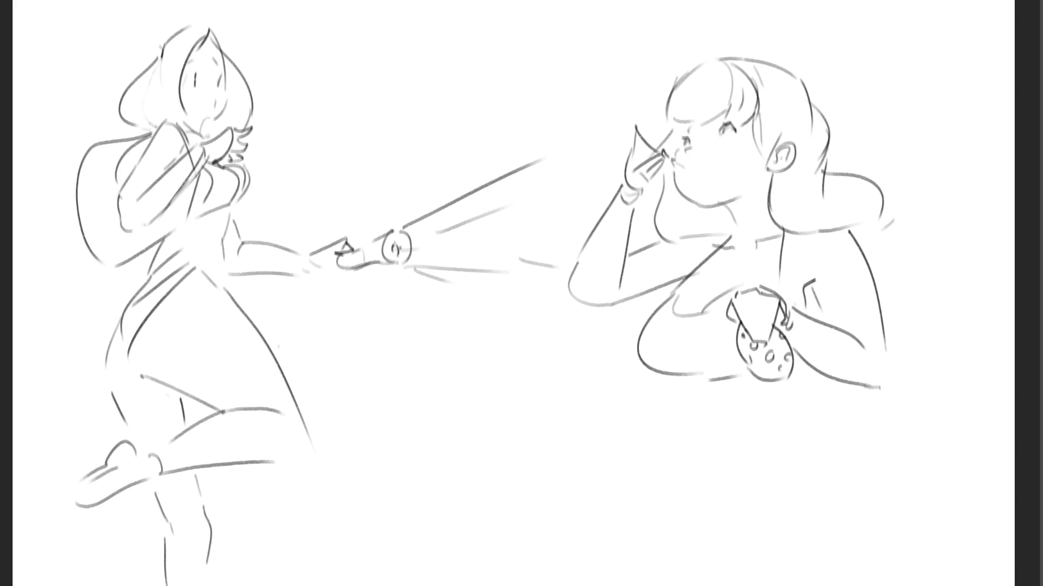
# - Sketch trial lower-body lines: a curve below the bust, the skirt hem and sides, and the hips
pyautogui.moveTo(707, 386); pyautogui.dragTo(787, 406)
pyautogui.hotkey('ctrl', 'z')
pyautogui.moveTo(709, 382)
pyautogui.mouseDown()
pyautogui.moveTo(806, 446)
pyautogui.moveTo(848, 435)
pyautogui.mouseUp()
pyautogui.moveTo(876, 400); pyautogui.dragTo(872, 424)
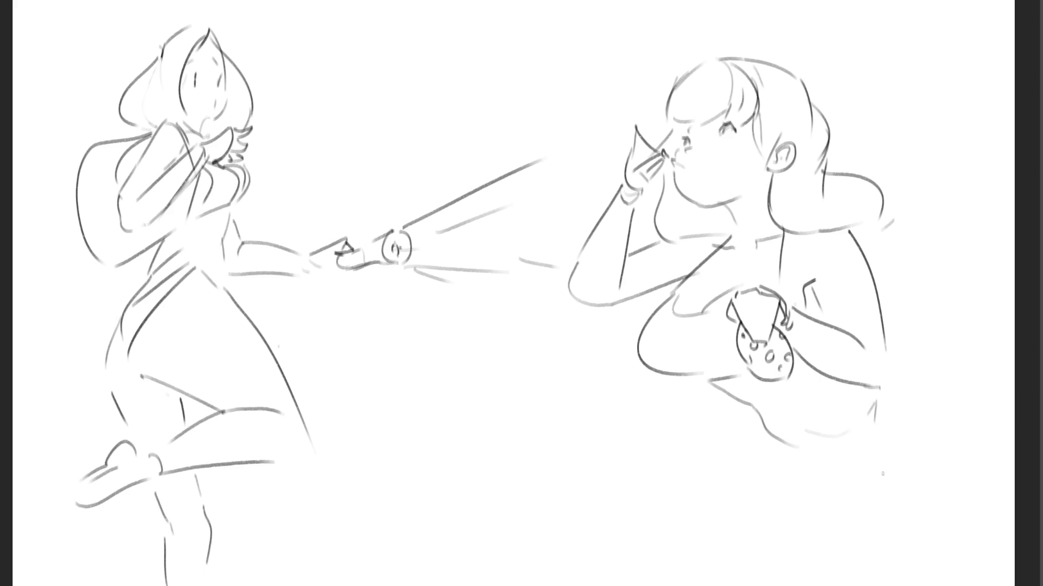
pyautogui.moveTo(888, 364)
pyautogui.mouseDown()
pyautogui.moveTo(923, 390)
pyautogui.moveTo(981, 405)
pyautogui.moveTo(992, 512)
pyautogui.mouseUp()
pyautogui.hotkey('ctrl', 'z')
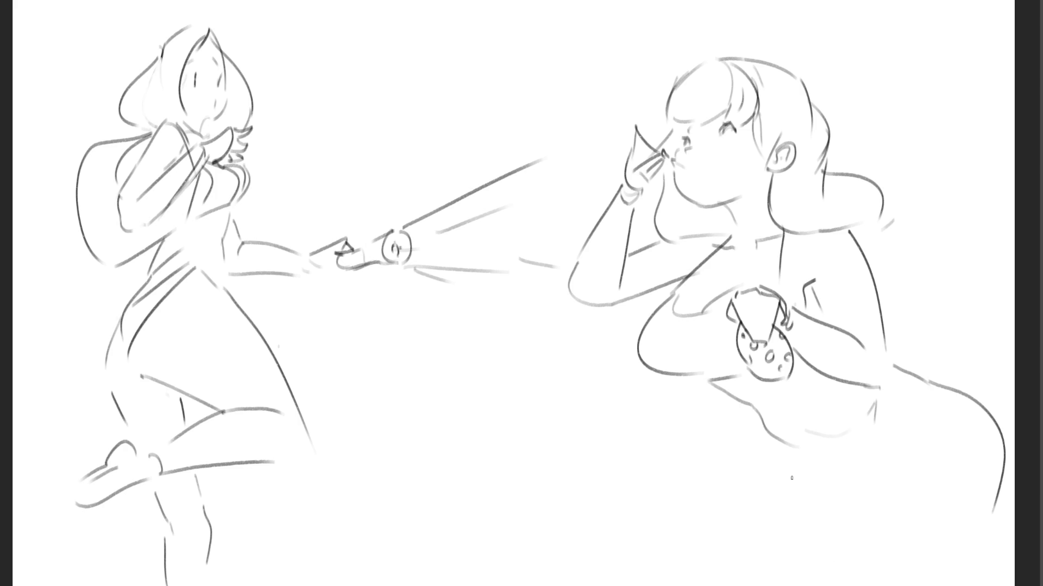
pyautogui.moveTo(788, 443); pyautogui.dragTo(884, 508)
pyautogui.moveTo(755, 439)
pyautogui.mouseDown()
pyautogui.moveTo(771, 466)
pyautogui.moveTo(765, 560)
pyautogui.mouseUp()
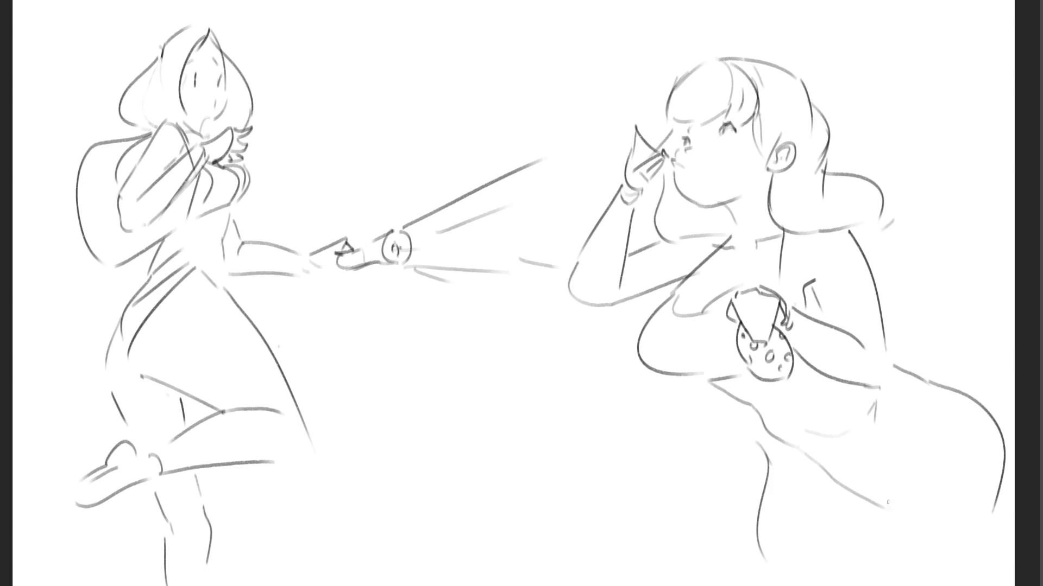
pyautogui.moveTo(927, 458)
pyautogui.mouseDown()
pyautogui.moveTo(896, 489)
pyautogui.moveTo(876, 562)
pyautogui.mouseUp()
pyautogui.moveTo(774, 449)
pyautogui.mouseDown()
pyautogui.moveTo(800, 463)
pyautogui.moveTo(939, 413)
pyautogui.moveTo(904, 429)
pyautogui.mouseUp()
pyautogui.hotkey('ctrl', 'z')
pyautogui.hotkey('ctrl', 'z')
pyautogui.moveTo(814, 456); pyautogui.dragTo(941, 403)
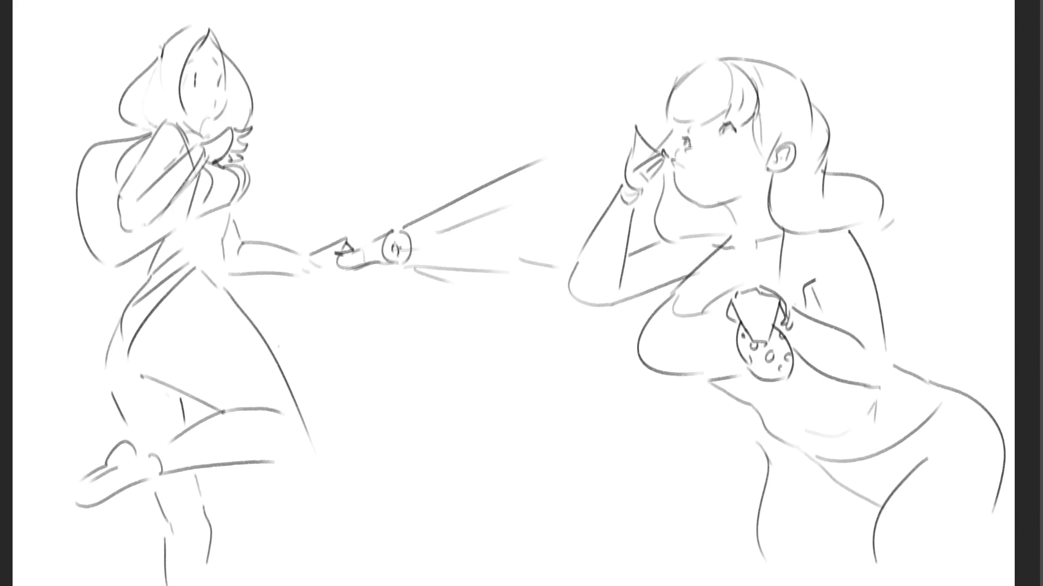
# - Add a cheek mark, try leg and belly lines, then erase the lower-body lines
pyautogui.moveTo(701, 151); pyautogui.dragTo(695, 164)
pyautogui.moveTo(727, 384); pyautogui.dragTo(749, 400)
pyautogui.moveTo(781, 448); pyautogui.dragTo(766, 582)
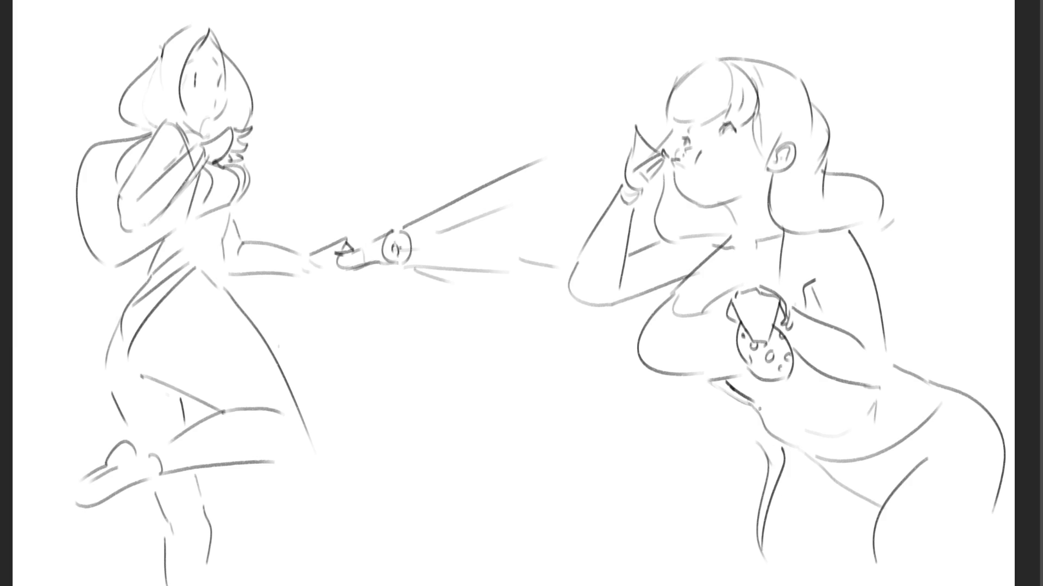
pyautogui.moveTo(753, 405); pyautogui.dragTo(817, 454)
pyautogui.moveTo(760, 414); pyautogui.dragTo(783, 449)
pyautogui.moveTo(706, 383); pyautogui.dragTo(767, 414)
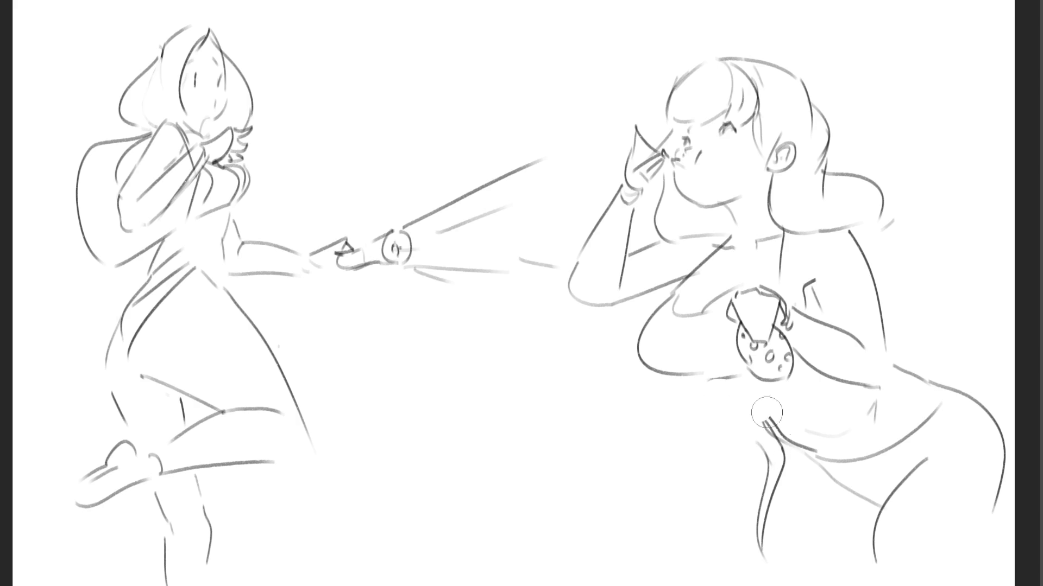
pyautogui.moveTo(907, 375)
pyautogui.mouseDown()
pyautogui.moveTo(896, 414)
pyautogui.moveTo(749, 535)
pyautogui.moveTo(948, 401)
pyautogui.moveTo(896, 421)
pyautogui.moveTo(972, 391)
pyautogui.moveTo(956, 456)
pyautogui.moveTo(999, 496)
pyautogui.moveTo(933, 375)
pyautogui.moveTo(836, 500)
pyautogui.moveTo(784, 502)
pyautogui.moveTo(897, 464)
pyautogui.mouseUp()
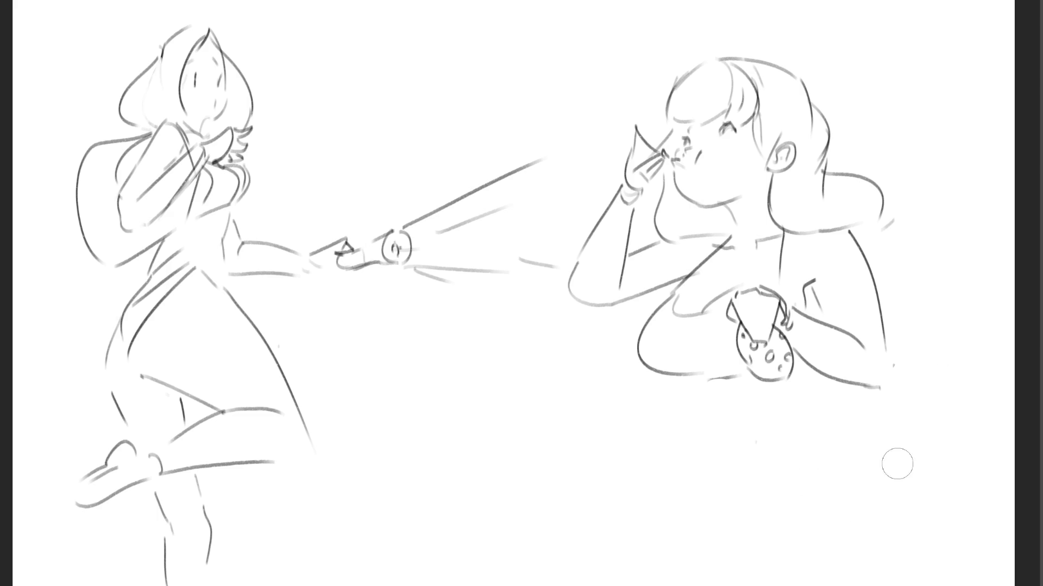
# - Draw the plump, rounded belly with its underside, a small fold and the right-side line
pyautogui.press('b')
pyautogui.moveTo(663, 376)
pyautogui.mouseDown()
pyautogui.moveTo(728, 380)
pyautogui.moveTo(667, 384)
pyautogui.moveTo(634, 414)
pyautogui.moveTo(615, 463)
pyautogui.mouseUp()
pyautogui.hotkey('ctrl', 'z')
pyautogui.moveTo(661, 376)
pyautogui.mouseDown()
pyautogui.moveTo(627, 449)
pyautogui.moveTo(681, 453)
pyautogui.moveTo(844, 417)
pyautogui.mouseUp()
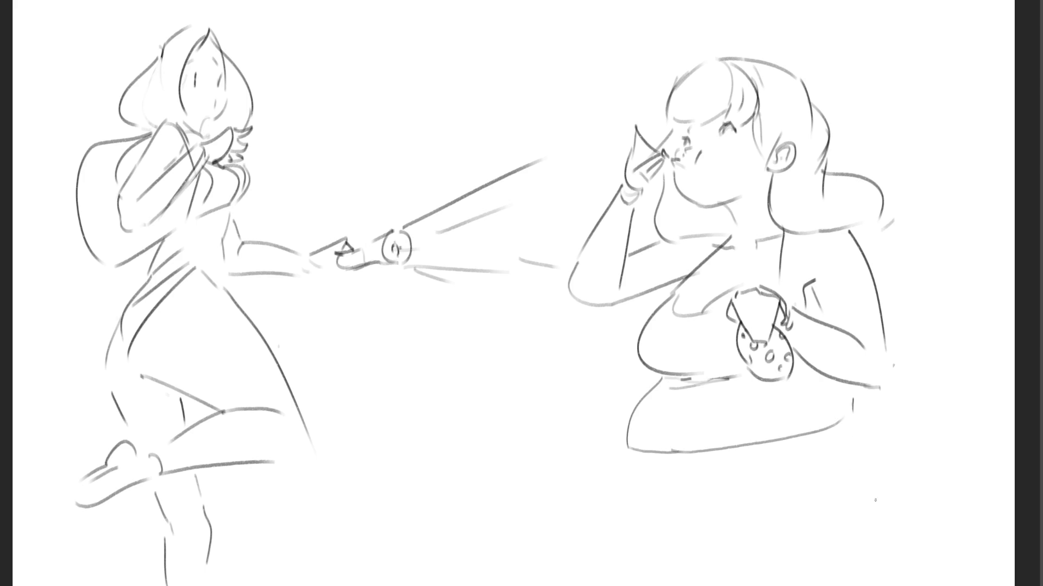
pyautogui.moveTo(626, 449)
pyautogui.mouseDown()
pyautogui.moveTo(635, 492)
pyautogui.moveTo(649, 499)
pyautogui.mouseUp()
pyautogui.moveTo(668, 453); pyautogui.dragTo(684, 465)
pyautogui.moveTo(646, 499)
pyautogui.mouseDown()
pyautogui.moveTo(669, 513)
pyautogui.moveTo(848, 478)
pyautogui.mouseUp()
pyautogui.hotkey('ctrl', 'z')
pyautogui.moveTo(621, 479)
pyautogui.mouseDown()
pyautogui.moveTo(645, 510)
pyautogui.moveTo(829, 491)
pyautogui.mouseUp()
pyautogui.hotkey('ctrl', 'z')
pyautogui.moveTo(644, 495)
pyautogui.mouseDown()
pyautogui.moveTo(725, 506)
pyautogui.moveTo(854, 464)
pyautogui.mouseUp()
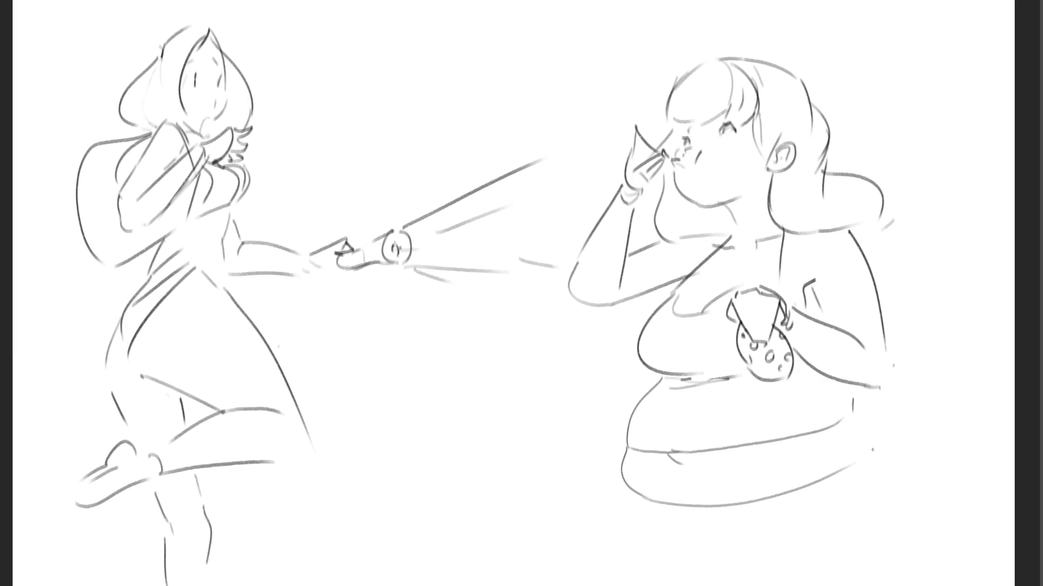
pyautogui.moveTo(853, 387); pyautogui.dragTo(864, 459)
# - Draw both trouser legs and a belly crease, then scale the whole sketch down slightly
pyautogui.moveTo(636, 493); pyautogui.dragTo(649, 525)
pyautogui.moveTo(649, 527); pyautogui.dragTo(662, 585)
pyautogui.hotkey('ctrl', 'z')
pyautogui.moveTo(871, 455); pyautogui.dragTo(877, 507)
pyautogui.hotkey('ctrl', 'z')
pyautogui.moveTo(863, 460); pyautogui.dragTo(891, 572)
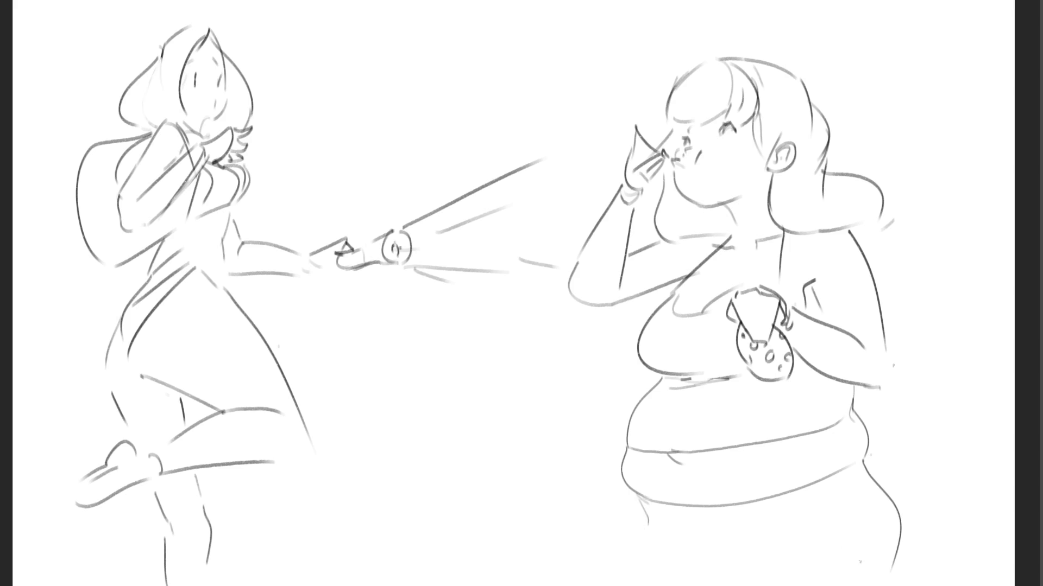
pyautogui.moveTo(840, 479); pyautogui.dragTo(886, 585)
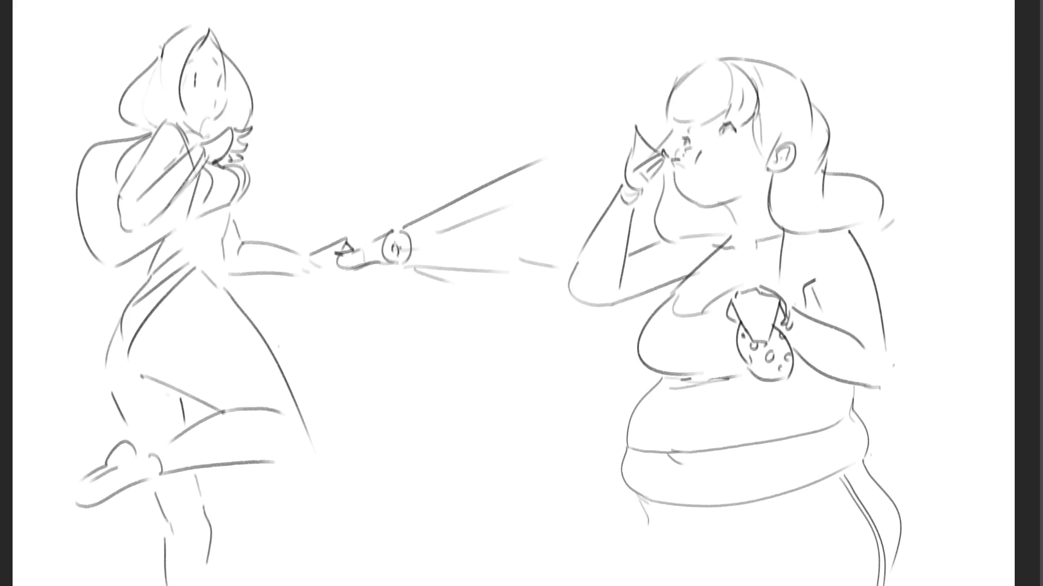
pyautogui.moveTo(645, 507); pyautogui.dragTo(657, 582)
pyautogui.moveTo(673, 511)
pyautogui.mouseDown()
pyautogui.moveTo(686, 576)
pyautogui.moveTo(682, 512)
pyautogui.moveTo(730, 580)
pyautogui.mouseUp()
pyautogui.moveTo(724, 514); pyautogui.dragTo(733, 578)
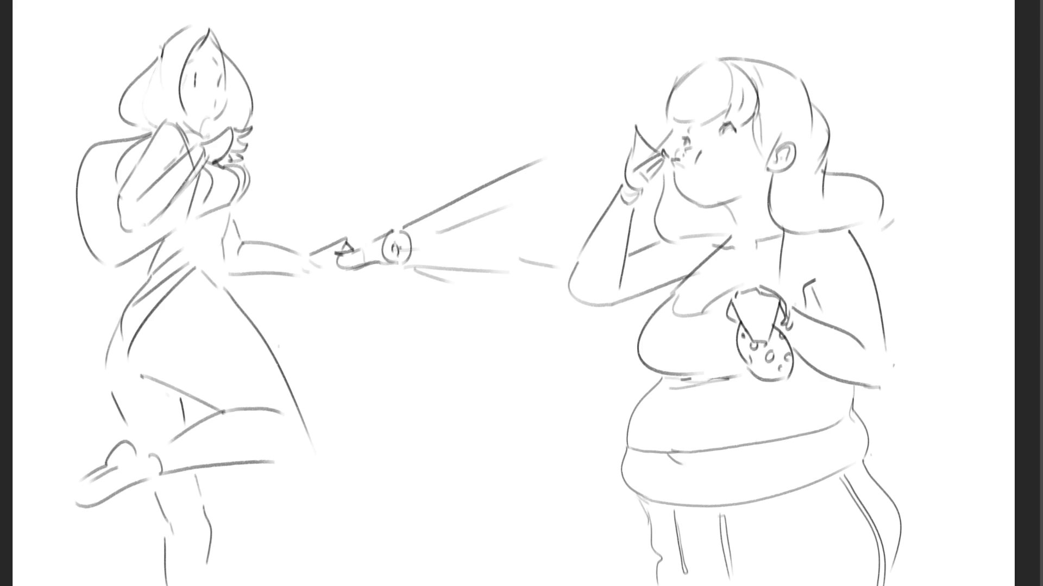
pyautogui.moveTo(819, 383); pyautogui.dragTo(828, 423)
pyautogui.hotkey('ctrl', 't')
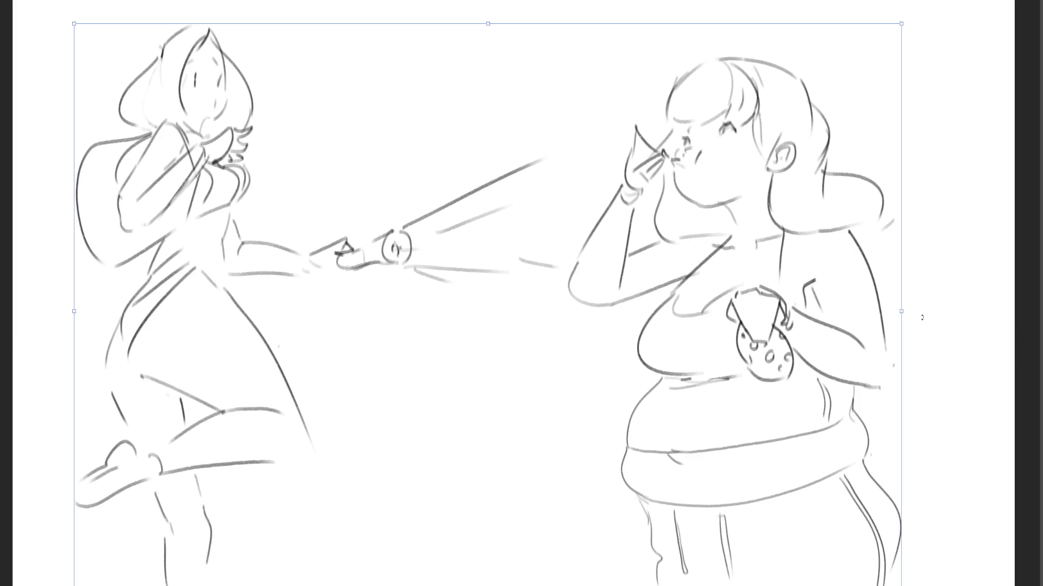
pyautogui.moveTo(902, 312); pyautogui.dragTo(545, 333)
# - Fix the scaled sketch at top-left and move the plump girl down-left beneath the hooded girl
pyautogui.moveTo(449, 221); pyautogui.dragTo(411, 85)
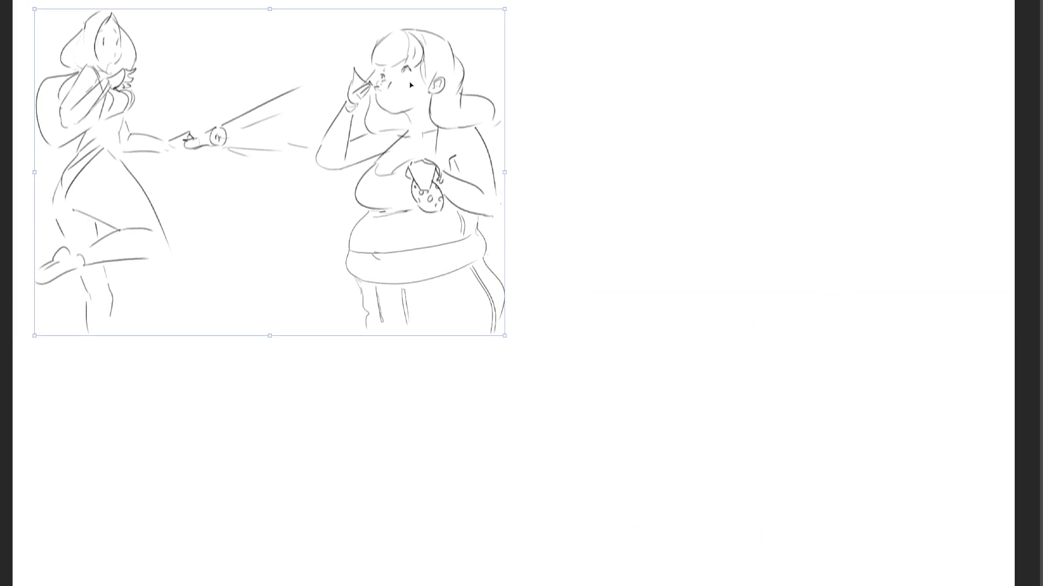
pyautogui.press('Return')
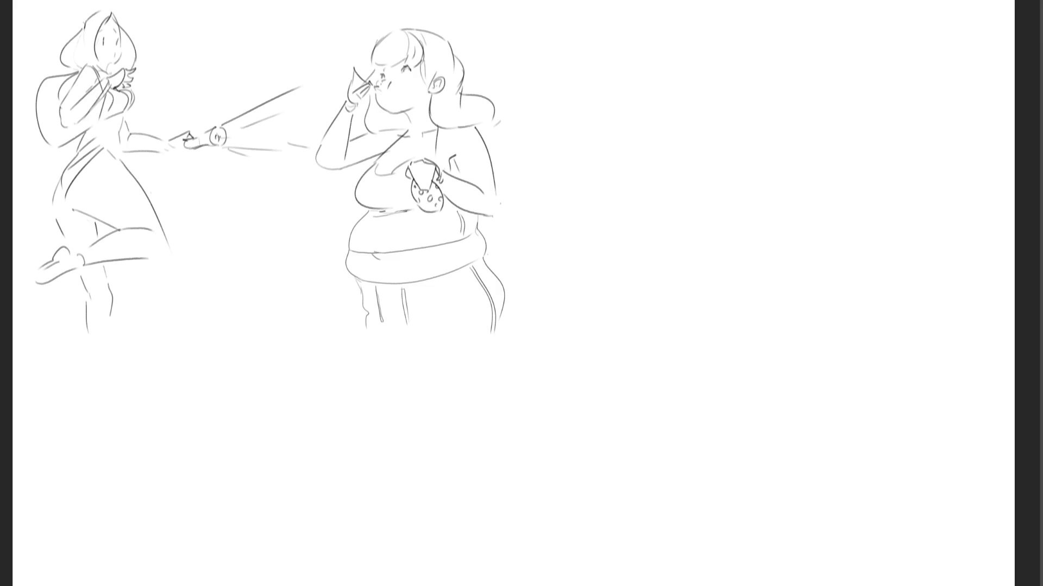
pyautogui.moveTo(527, 154)
pyautogui.mouseDown()
pyautogui.moveTo(453, 14)
pyautogui.moveTo(346, 89)
pyautogui.moveTo(323, 128)
pyautogui.moveTo(345, 338)
pyautogui.moveTo(603, 387)
pyautogui.mouseUp()
pyautogui.moveTo(480, 304)
pyautogui.mouseDown()
pyautogui.moveTo(412, 456)
pyautogui.moveTo(325, 469)
pyautogui.mouseUp()
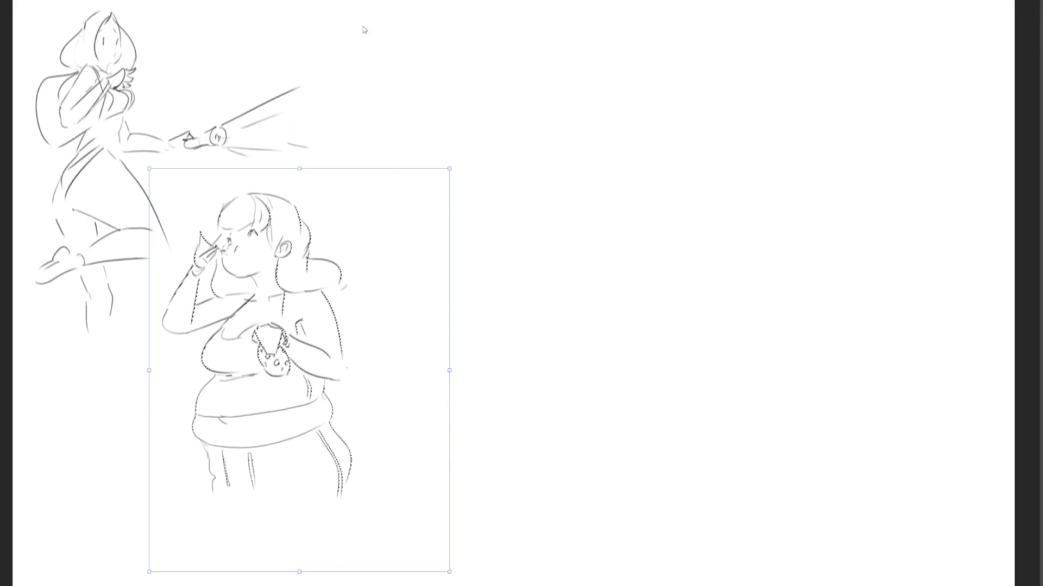
pyautogui.hotkey('ctrl', 'd')
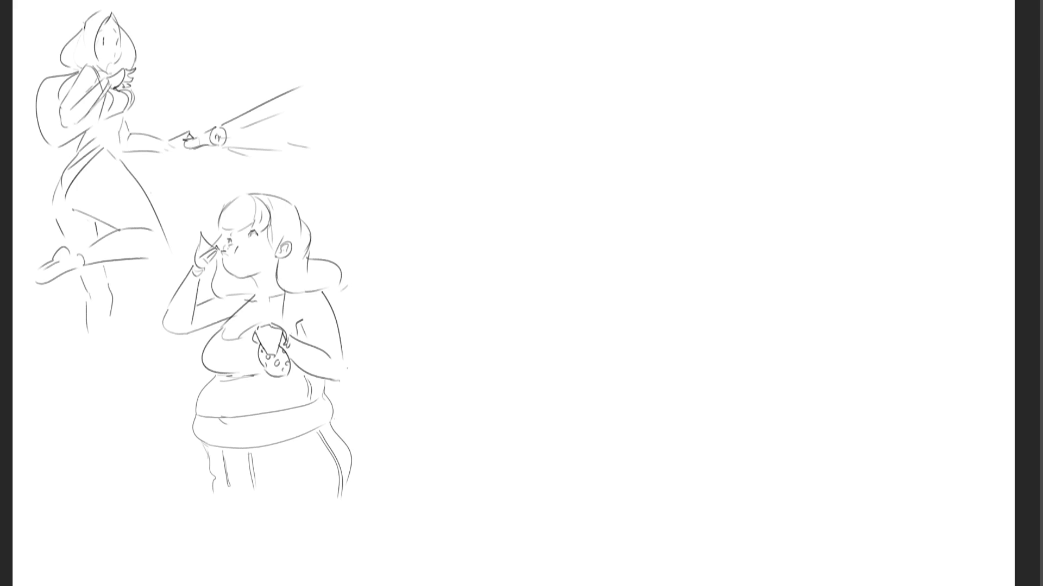
pyautogui.moveTo(583, 136); pyautogui.dragTo(582, 178)
# - Rough in the new figure's head, hair arcs, and nose and mouth on the right side
pyautogui.moveTo(583, 128)
pyautogui.mouseDown()
pyautogui.moveTo(565, 172)
pyautogui.moveTo(606, 223)
pyautogui.moveTo(627, 220)
pyautogui.mouseUp()
pyautogui.moveTo(601, 114)
pyautogui.mouseDown()
pyautogui.moveTo(635, 93)
pyautogui.moveTo(666, 140)
pyautogui.moveTo(661, 169)
pyautogui.mouseUp()
pyautogui.moveTo(581, 127)
pyautogui.mouseDown()
pyautogui.moveTo(586, 152)
pyautogui.moveTo(624, 184)
pyautogui.mouseUp()
pyautogui.moveTo(654, 101); pyautogui.dragTo(660, 187)
pyautogui.moveTo(580, 129); pyautogui.dragTo(636, 80)
pyautogui.moveTo(660, 86); pyautogui.dragTo(662, 179)
pyautogui.moveTo(672, 108)
pyautogui.mouseDown()
pyautogui.moveTo(728, 209)
pyautogui.moveTo(718, 223)
pyautogui.moveTo(755, 191)
pyautogui.mouseUp()
pyautogui.moveTo(755, 191); pyautogui.dragTo(711, 219)
pyautogui.moveTo(594, 177)
pyautogui.mouseDown()
pyautogui.moveTo(629, 186)
pyautogui.moveTo(680, 125)
pyautogui.mouseUp()
pyautogui.moveTo(682, 128); pyautogui.dragTo(688, 161)
pyautogui.moveTo(627, 201); pyautogui.dragTo(669, 223)
# - Sketch the jaw, shoulder, lap, hip and long leg curves, then fade the rough with an eraser
pyautogui.moveTo(633, 239)
pyautogui.mouseDown()
pyautogui.moveTo(661, 222)
pyautogui.moveTo(672, 250)
pyautogui.moveTo(610, 225)
pyautogui.moveTo(511, 303)
pyautogui.mouseUp()
pyautogui.moveTo(511, 303)
pyautogui.mouseDown()
pyautogui.moveTo(639, 240)
pyautogui.moveTo(633, 334)
pyautogui.mouseUp()
pyautogui.moveTo(569, 227); pyautogui.dragTo(611, 388)
pyautogui.moveTo(567, 330)
pyautogui.mouseDown()
pyautogui.moveTo(742, 236)
pyautogui.moveTo(720, 351)
pyautogui.mouseUp()
pyautogui.moveTo(539, 346); pyautogui.dragTo(711, 381)
pyautogui.moveTo(718, 361); pyautogui.dragTo(726, 407)
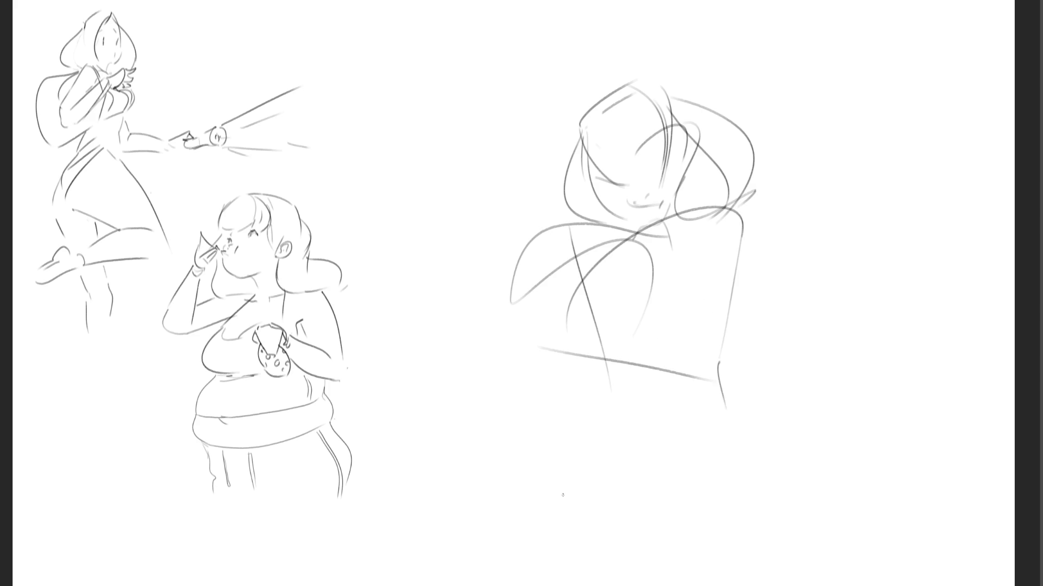
pyautogui.moveTo(522, 341); pyautogui.dragTo(479, 556)
pyautogui.moveTo(543, 364)
pyautogui.mouseDown()
pyautogui.moveTo(600, 524)
pyautogui.moveTo(746, 530)
pyautogui.mouseUp()
pyautogui.moveTo(649, 541); pyautogui.dragTo(761, 508)
pyautogui.moveTo(771, 407); pyautogui.dragTo(825, 504)
pyautogui.moveTo(612, 374)
pyautogui.mouseDown()
pyautogui.moveTo(759, 574)
pyautogui.moveTo(777, 549)
pyautogui.mouseUp()
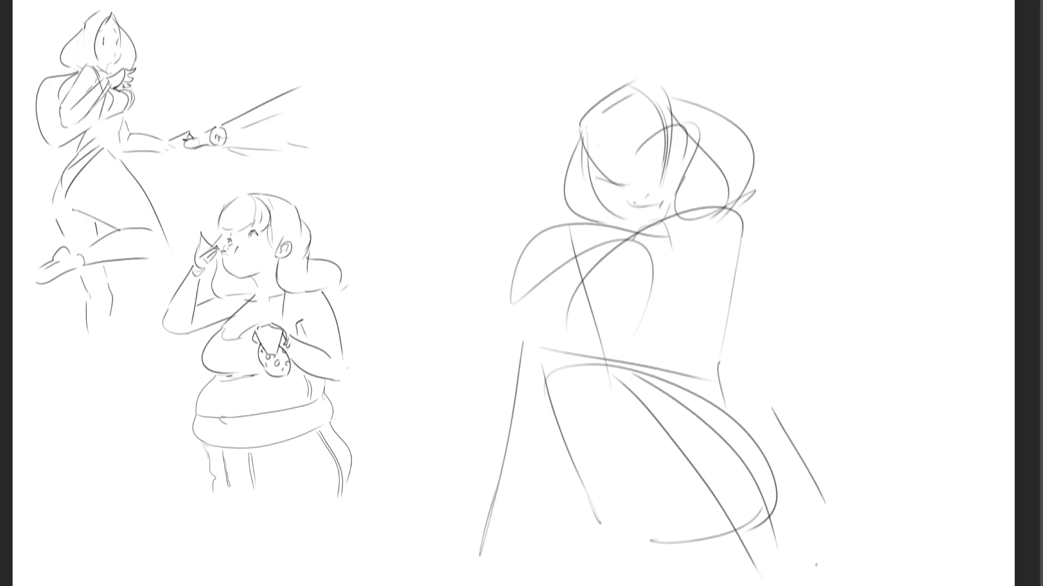
pyautogui.press('e')
pyautogui.moveTo(788, 142)
pyautogui.mouseDown()
pyautogui.moveTo(512, 453)
pyautogui.moveTo(665, 142)
pyautogui.mouseUp()
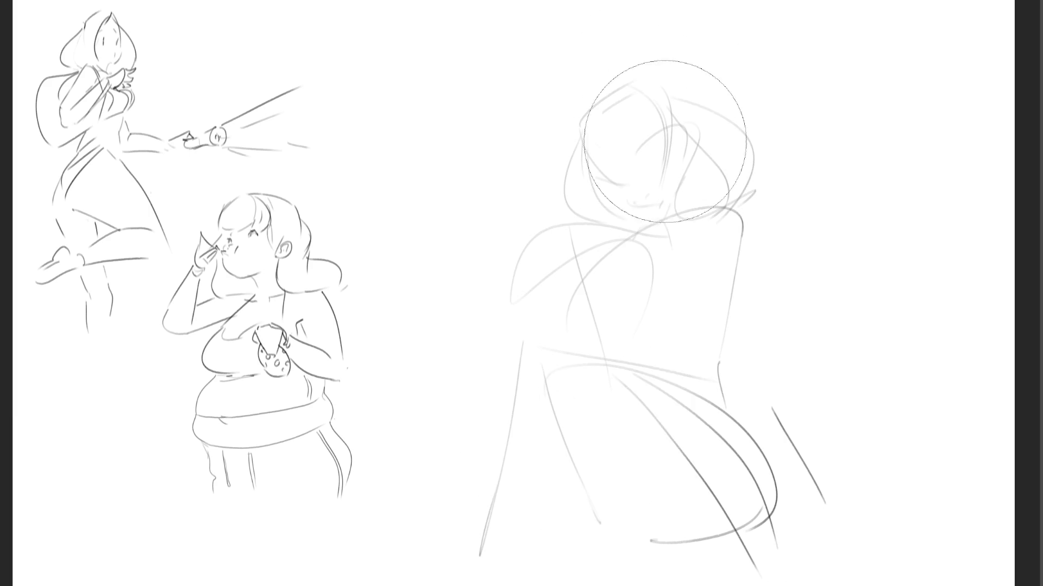
# - Fade the rough further and draw the hand at the mouth and a closed laughing eye
pyautogui.moveTo(661, 234)
pyautogui.mouseDown()
pyautogui.moveTo(614, 578)
pyautogui.moveTo(697, 264)
pyautogui.mouseUp()
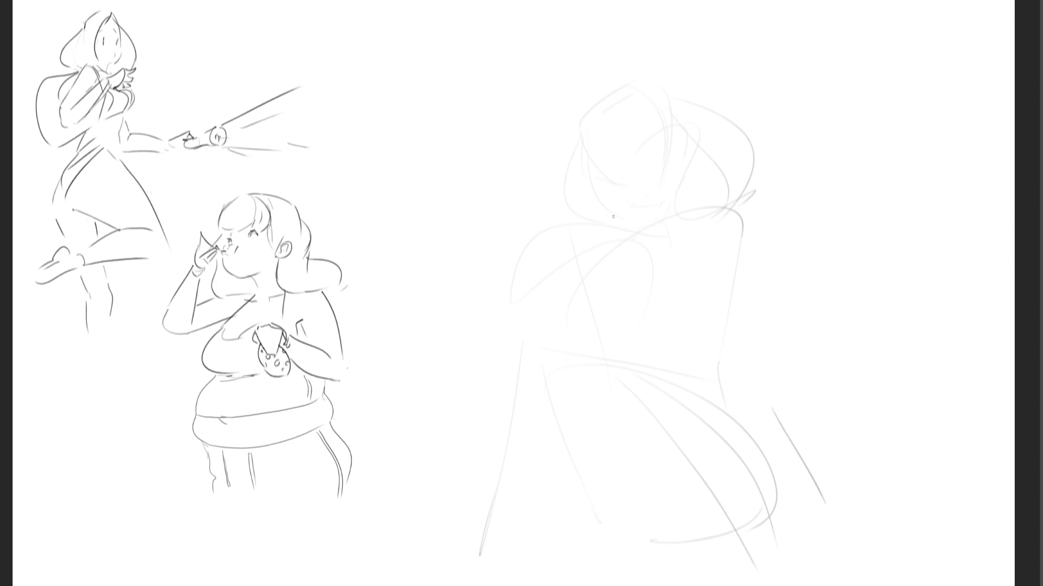
pyautogui.moveTo(596, 207)
pyautogui.mouseDown()
pyautogui.moveTo(595, 227)
pyautogui.moveTo(629, 198)
pyautogui.moveTo(609, 241)
pyautogui.mouseUp()
pyautogui.moveTo(643, 175); pyautogui.dragTo(655, 173)
pyautogui.moveTo(636, 207); pyautogui.dragTo(636, 214)
pyautogui.moveTo(633, 212); pyautogui.dragTo(644, 206)
pyautogui.moveTo(643, 174); pyautogui.dragTo(597, 171)
pyautogui.moveTo(626, 226)
pyautogui.mouseDown()
pyautogui.moveTo(646, 229)
pyautogui.moveTo(683, 205)
pyautogui.moveTo(655, 227)
pyautogui.mouseUp()
pyautogui.hotkey('ctrl', 'z')
# - Draw the neck, right shoulder line and raised arm to the elbow, redoing stray strokes
pyautogui.hotkey('ctrl', 'z')
pyautogui.hotkey('ctrl', 'z')
pyautogui.moveTo(673, 193)
pyautogui.mouseDown()
pyautogui.moveTo(641, 227)
pyautogui.moveTo(674, 223)
pyautogui.moveTo(637, 248)
pyautogui.moveTo(647, 258)
pyautogui.moveTo(664, 248)
pyautogui.mouseUp()
pyautogui.hotkey('ctrl', 'z')
pyautogui.moveTo(671, 205); pyautogui.dragTo(679, 226)
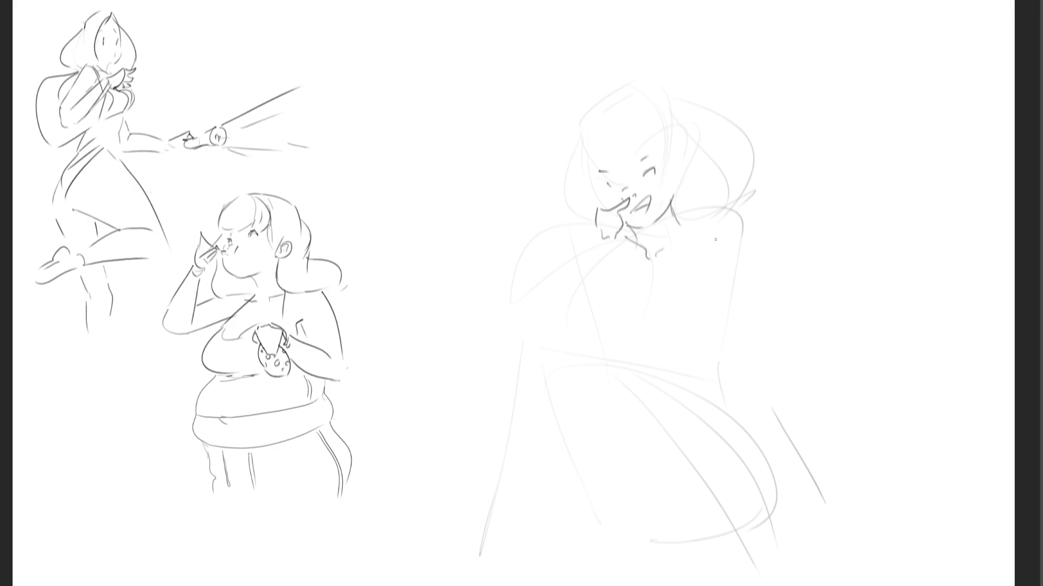
pyautogui.moveTo(677, 223)
pyautogui.mouseDown()
pyautogui.moveTo(718, 228)
pyautogui.moveTo(751, 306)
pyautogui.mouseUp()
pyautogui.hotkey('ctrl', 'z')
pyautogui.moveTo(677, 225)
pyautogui.mouseDown()
pyautogui.moveTo(701, 225)
pyautogui.moveTo(778, 327)
pyautogui.mouseUp()
pyautogui.moveTo(594, 234)
pyautogui.mouseDown()
pyautogui.moveTo(595, 245)
pyautogui.moveTo(506, 321)
pyautogui.mouseUp()
pyautogui.hotkey('ctrl', 'z')
pyautogui.moveTo(594, 233)
pyautogui.mouseDown()
pyautogui.moveTo(517, 304)
pyautogui.moveTo(540, 318)
pyautogui.mouseUp()
pyautogui.moveTo(606, 249)
pyautogui.mouseDown()
pyautogui.moveTo(543, 315)
pyautogui.moveTo(554, 251)
pyautogui.moveTo(588, 222)
pyautogui.mouseUp()
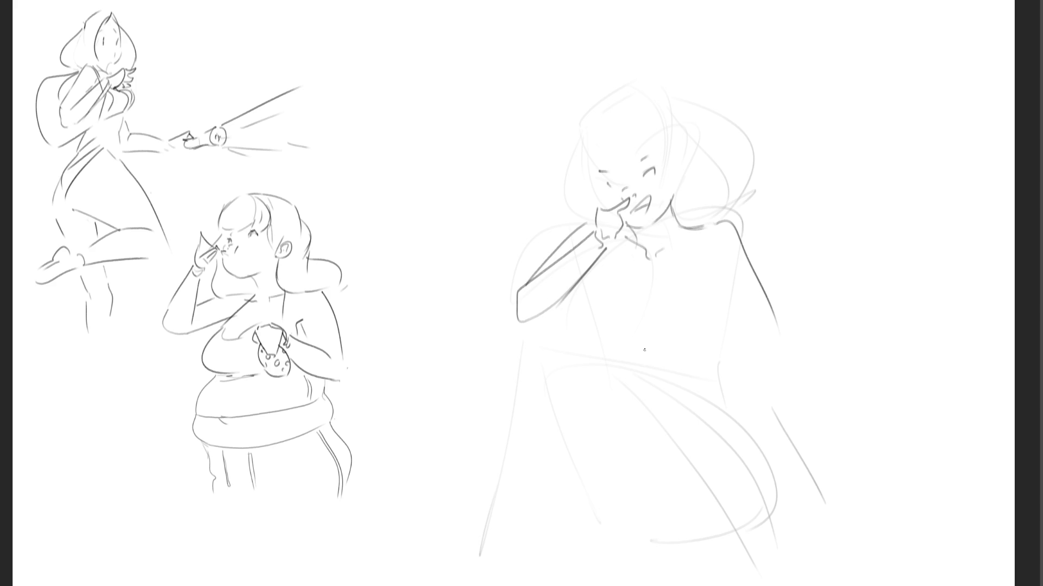
# - Draw the torso lines running down from the chin and neck
pyautogui.moveTo(628, 229); pyautogui.dragTo(564, 329)
pyautogui.moveTo(608, 280); pyautogui.dragTo(605, 350)
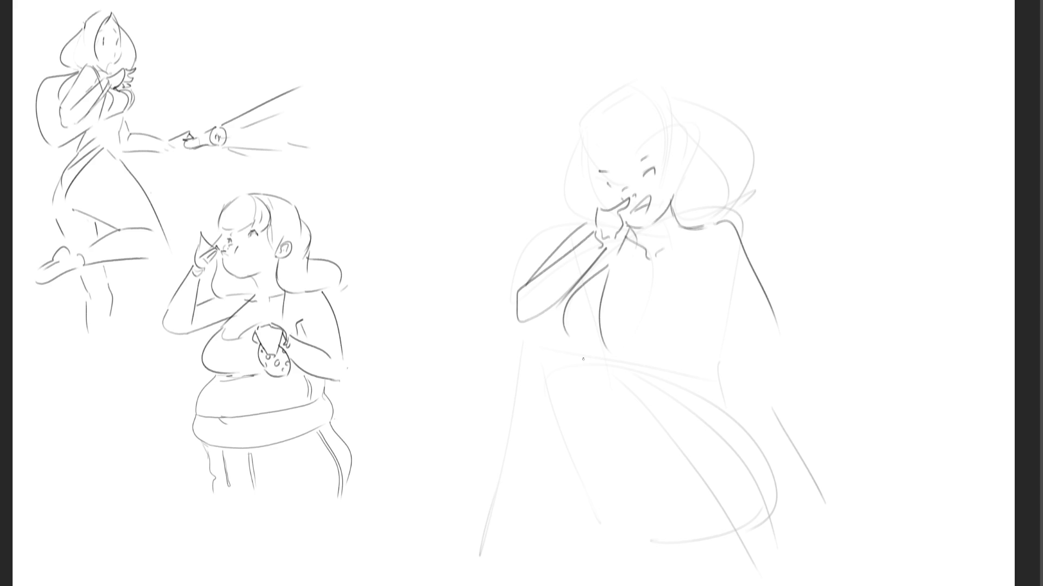
pyautogui.moveTo(674, 226)
pyautogui.mouseDown()
pyautogui.moveTo(673, 271)
pyautogui.moveTo(649, 335)
pyautogui.mouseUp()
pyautogui.moveTo(673, 282); pyautogui.dragTo(695, 322)
# - Outline the bangs and full hair, then start the raised knee and front leg line
pyautogui.moveTo(573, 146)
pyautogui.mouseDown()
pyautogui.moveTo(596, 163)
pyautogui.moveTo(646, 156)
pyautogui.moveTo(619, 86)
pyautogui.moveTo(666, 128)
pyautogui.mouseUp()
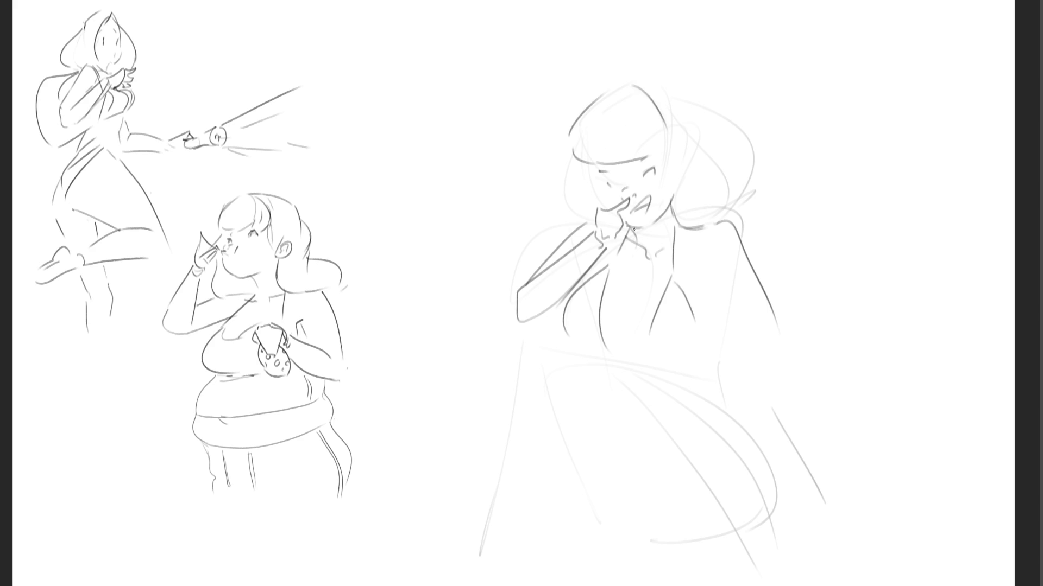
pyautogui.moveTo(564, 145); pyautogui.dragTo(538, 238)
pyautogui.moveTo(656, 148); pyautogui.dragTo(680, 205)
pyautogui.moveTo(682, 141); pyautogui.dragTo(685, 159)
pyautogui.moveTo(648, 86)
pyautogui.mouseDown()
pyautogui.moveTo(710, 116)
pyautogui.moveTo(761, 212)
pyautogui.mouseUp()
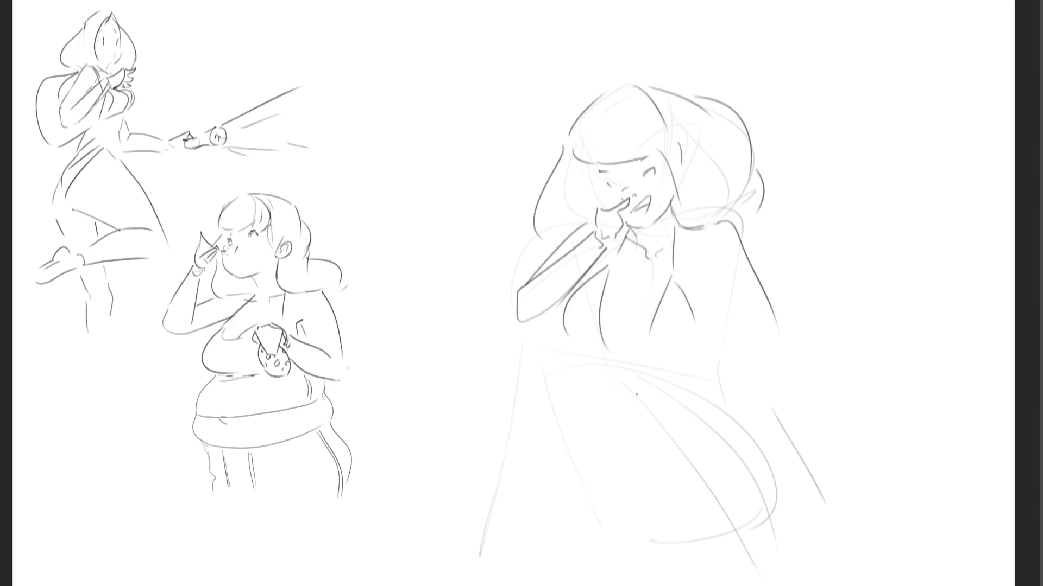
pyautogui.moveTo(592, 372)
pyautogui.mouseDown()
pyautogui.moveTo(597, 357)
pyautogui.moveTo(656, 363)
pyautogui.mouseUp()
pyautogui.moveTo(591, 379); pyautogui.dragTo(715, 579)
# - Draw the back leg line, second thigh, and the right arm hanging down to a hand
pyautogui.moveTo(673, 378); pyautogui.dragTo(722, 555)
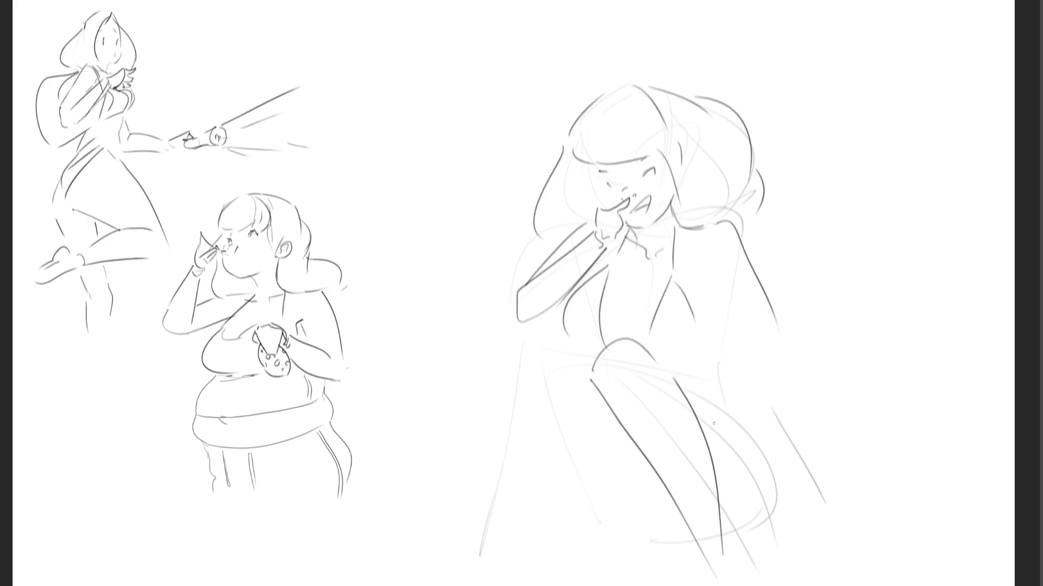
pyautogui.moveTo(642, 346)
pyautogui.mouseDown()
pyautogui.moveTo(792, 472)
pyautogui.moveTo(763, 544)
pyautogui.mouseUp()
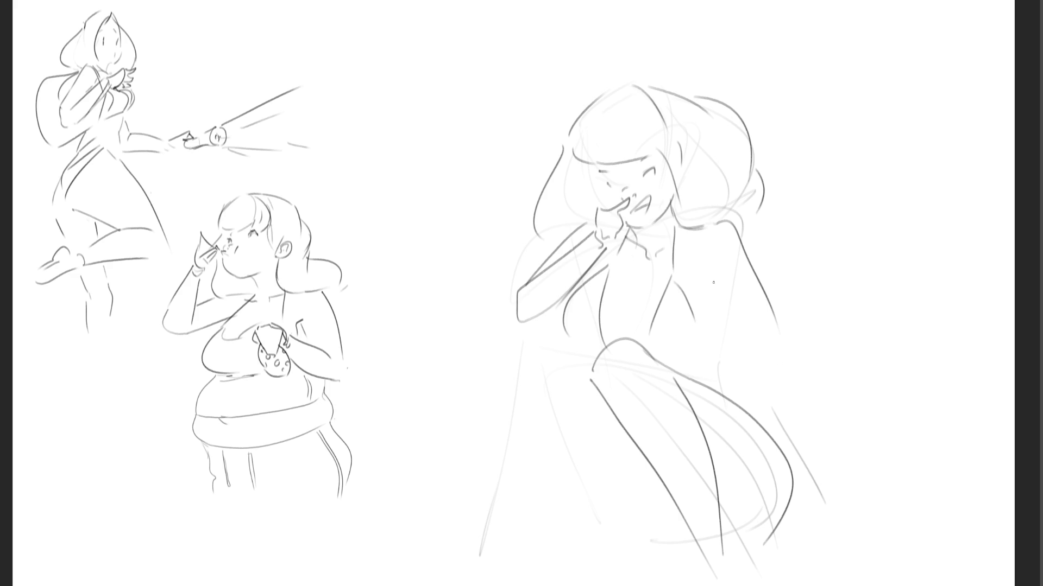
pyautogui.moveTo(717, 267)
pyautogui.mouseDown()
pyautogui.moveTo(709, 275)
pyautogui.moveTo(766, 349)
pyautogui.moveTo(785, 341)
pyautogui.moveTo(837, 490)
pyautogui.mouseUp()
pyautogui.moveTo(786, 341); pyautogui.dragTo(845, 474)
pyautogui.hotkey('ctrl', 'z')
pyautogui.moveTo(792, 346)
pyautogui.mouseDown()
pyautogui.moveTo(832, 451)
pyautogui.moveTo(842, 528)
pyautogui.mouseUp()
pyautogui.moveTo(851, 480)
pyautogui.mouseDown()
pyautogui.moveTo(869, 508)
pyautogui.moveTo(849, 527)
pyautogui.mouseUp()
pyautogui.hotkey('ctrl', 'z')
pyautogui.hotkey('ctrl', 'z')
pyautogui.moveTo(848, 471); pyautogui.dragTo(877, 518)
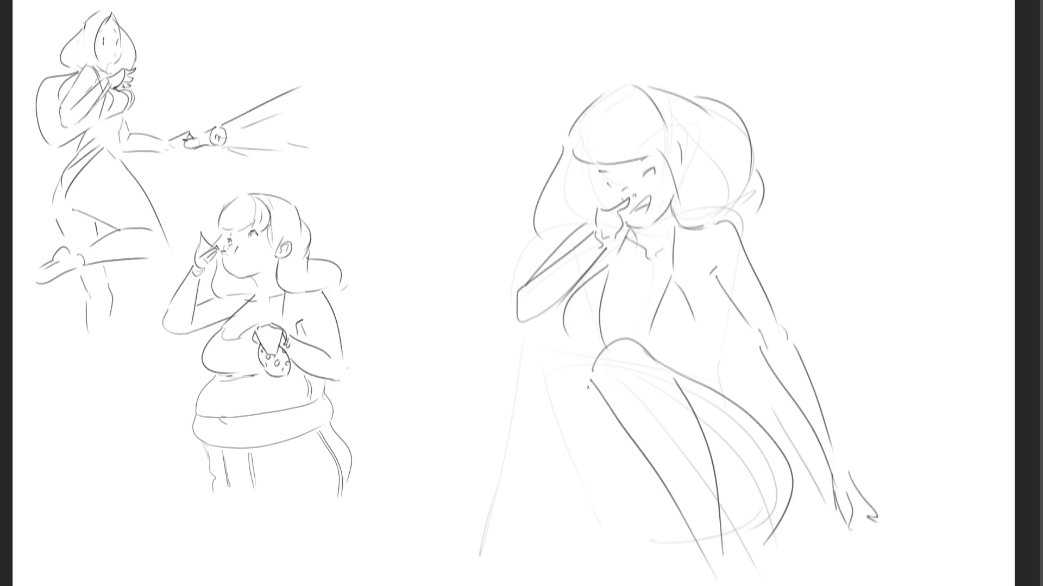
# - Draw the near knee, both shins down to the page bottom and the lower thigh curve
pyautogui.moveTo(589, 361)
pyautogui.mouseDown()
pyautogui.moveTo(549, 347)
pyautogui.moveTo(458, 584)
pyautogui.mouseUp()
pyautogui.moveTo(598, 410); pyautogui.dragTo(484, 585)
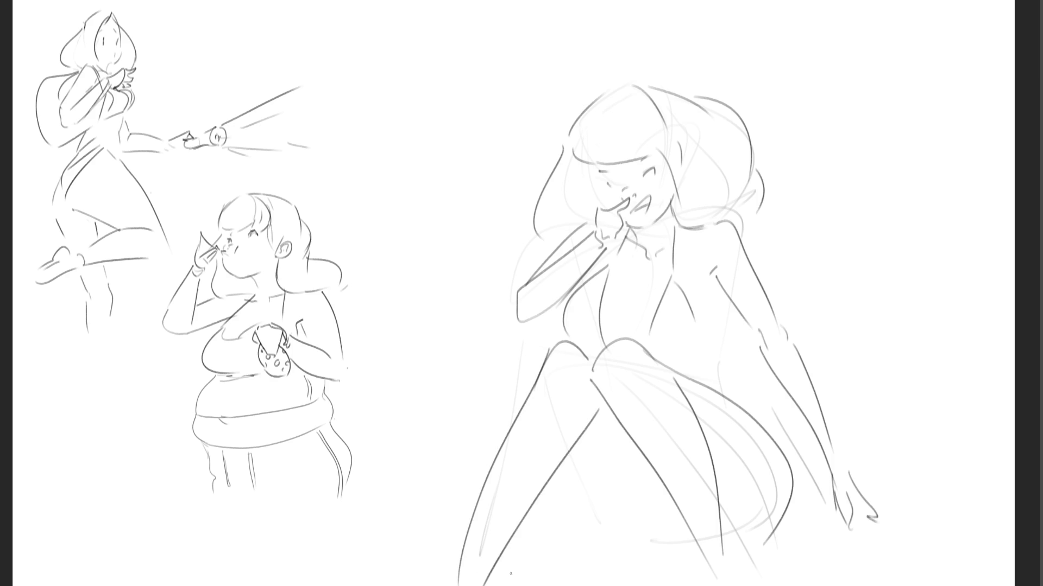
pyautogui.moveTo(564, 457); pyautogui.dragTo(654, 555)
pyautogui.press(']')
pyautogui.press(']')
pyautogui.press(']')
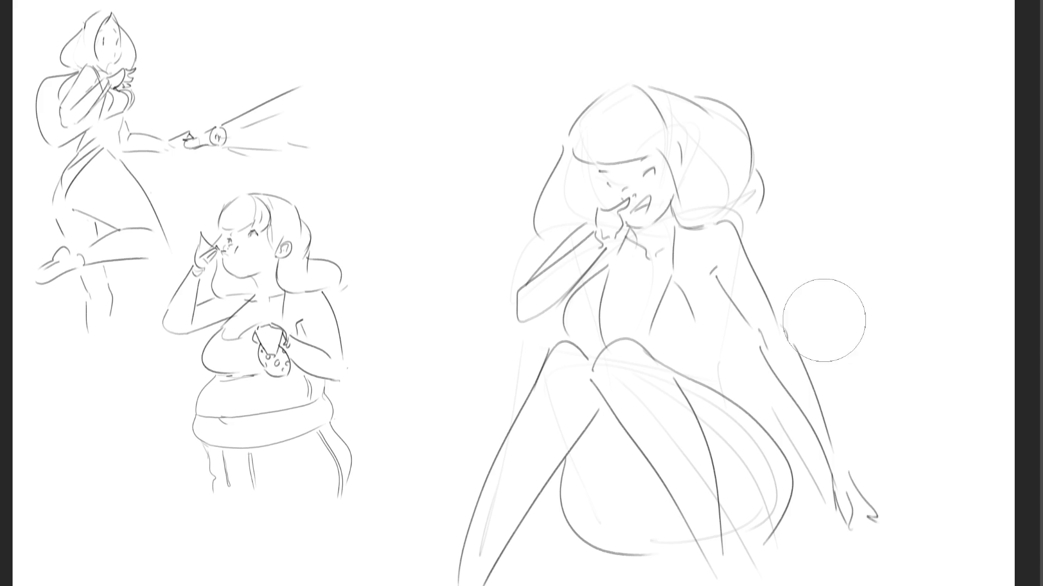